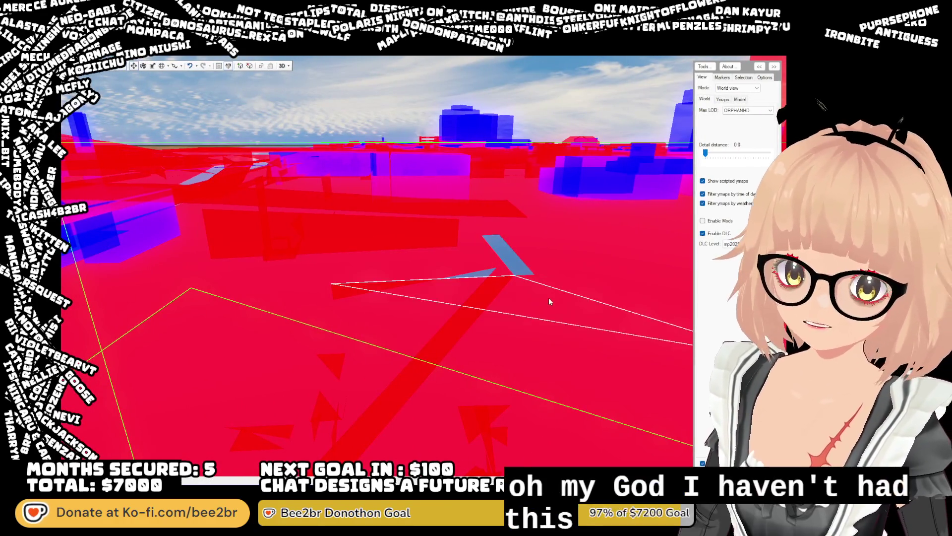
Orbit the camera across the downtown block's red and blue occlusion geometry
mouse_move(549, 296)
mouse_down()
mouse_move(567, 343)
mouse_move(573, 317)
mouse_move(592, 307)
mouse_up()
Cycle the selection through the overlapping occlusion shapes near the ground, then clear it
right_click(487, 276)
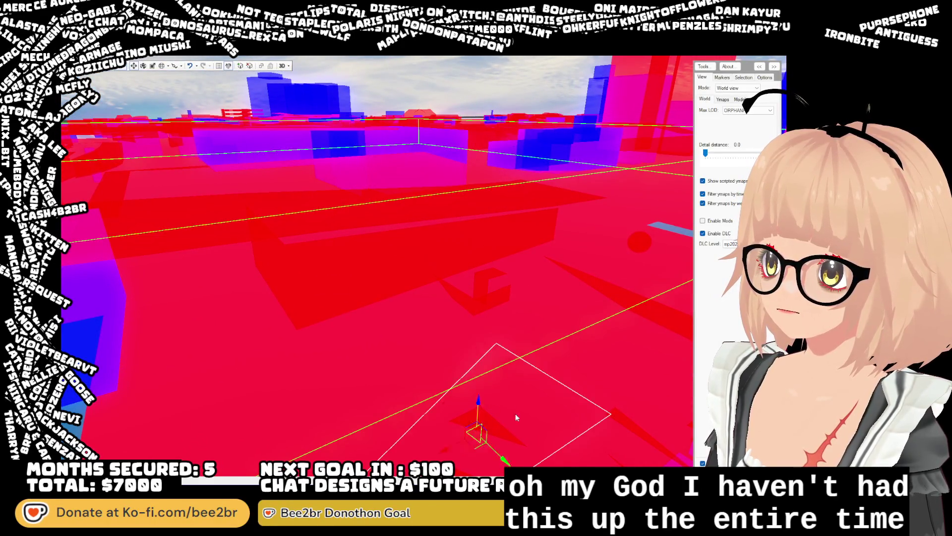
right_click(487, 243)
right_click(485, 263)
right_click(484, 284)
right_click(485, 287)
right_click(486, 298)
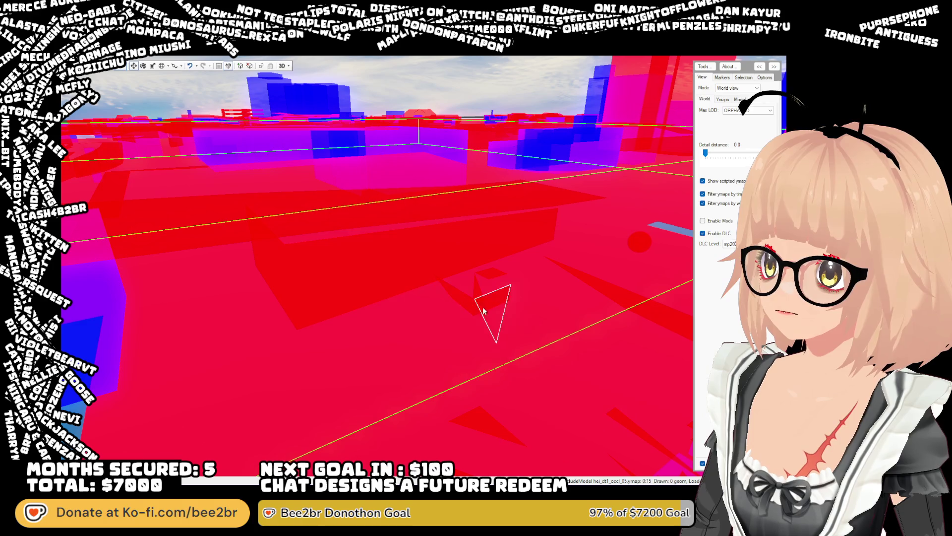
right_click(496, 276)
right_click(498, 274)
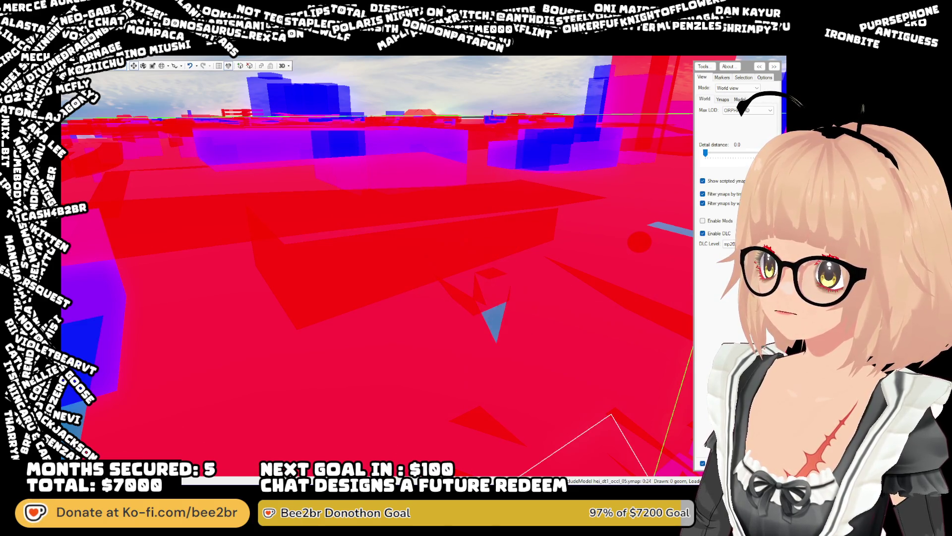
Swing to the building's base and pick through its occlusion pieces
mouse_move(476, 317)
mouse_down()
mouse_move(447, 353)
mouse_move(415, 346)
mouse_up()
right_click(414, 346)
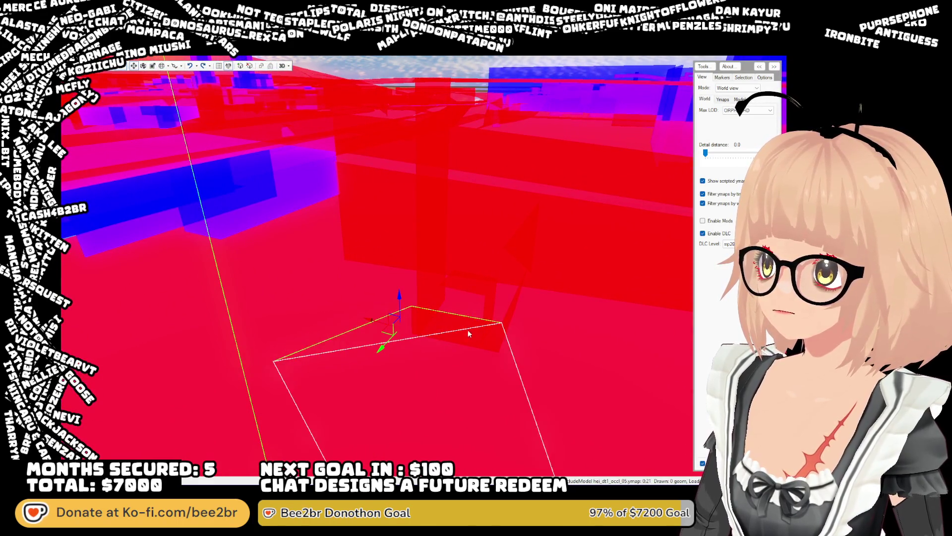
right_click(430, 281)
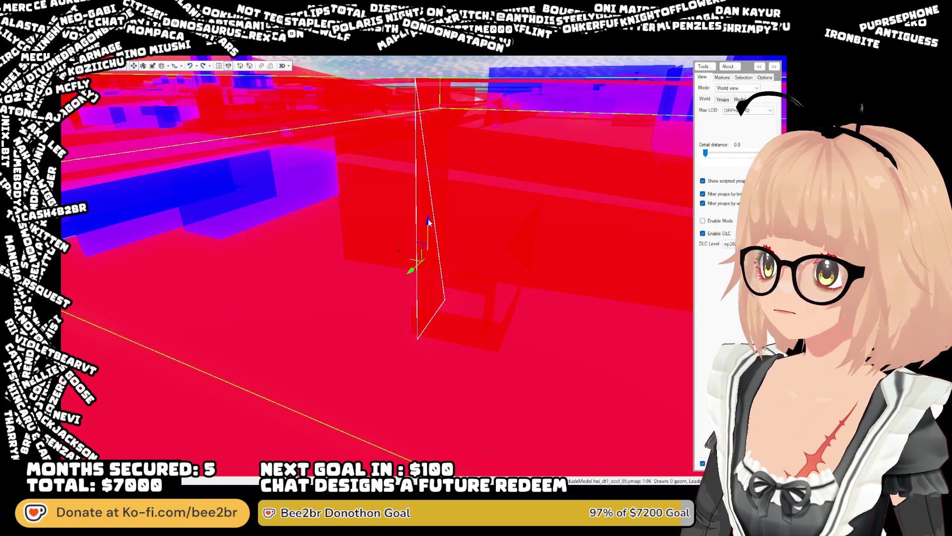
right_click(483, 249)
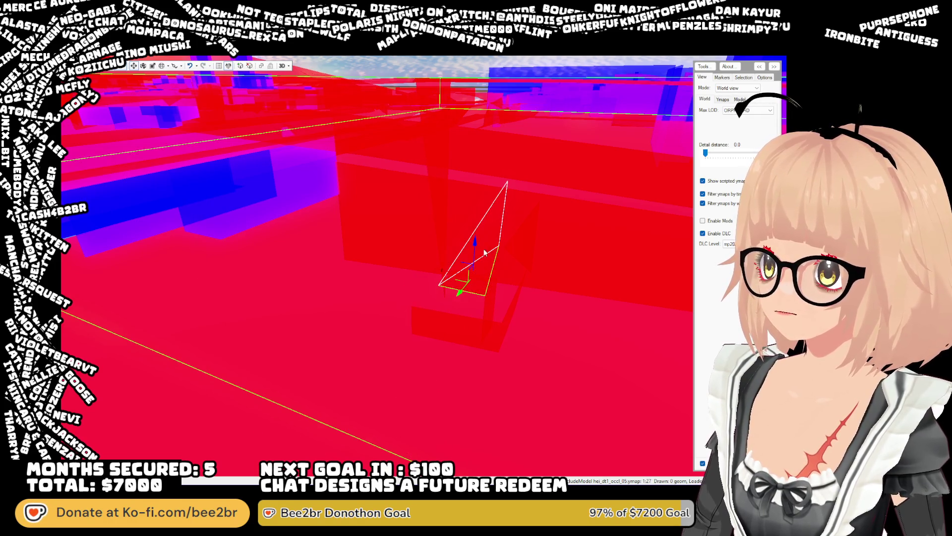
right_click(496, 270)
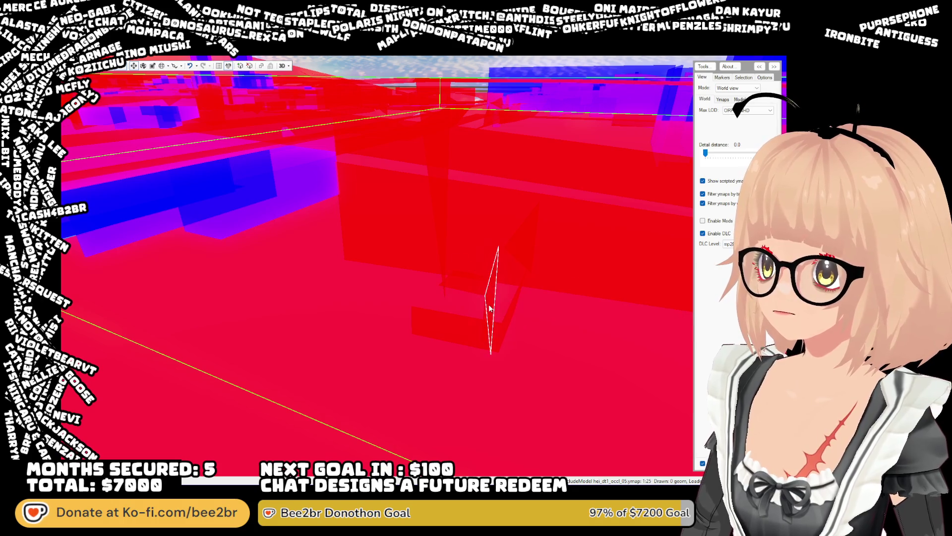
right_click(492, 296)
right_click(491, 297)
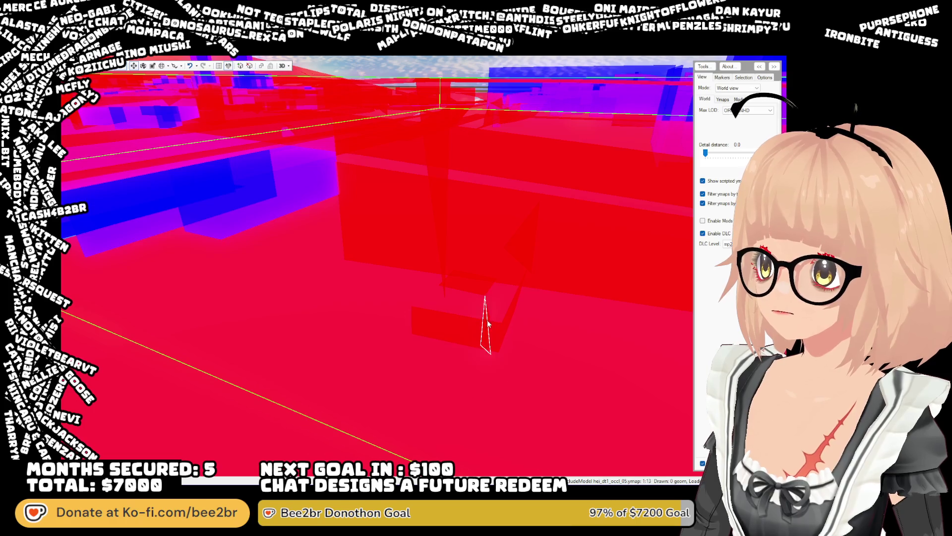
right_click(486, 298)
Cycle through the overlapping occlusion pieces toward the small triangle and floor quad
right_click(465, 366)
right_click(471, 290)
right_click(464, 282)
right_click(459, 278)
right_click(451, 298)
right_click(445, 302)
right_click(446, 295)
right_click(457, 283)
right_click(457, 280)
right_click(470, 245)
Settle the selection on the small floor triangle on the ground
right_click(521, 331)
right_click(511, 317)
right_click(505, 320)
right_click(501, 327)
right_click(500, 321)
drag(500, 321, 418, 320)
Remove the first two occlusion triangles from the ground beside the building
scroll(417, 320, down, 3)
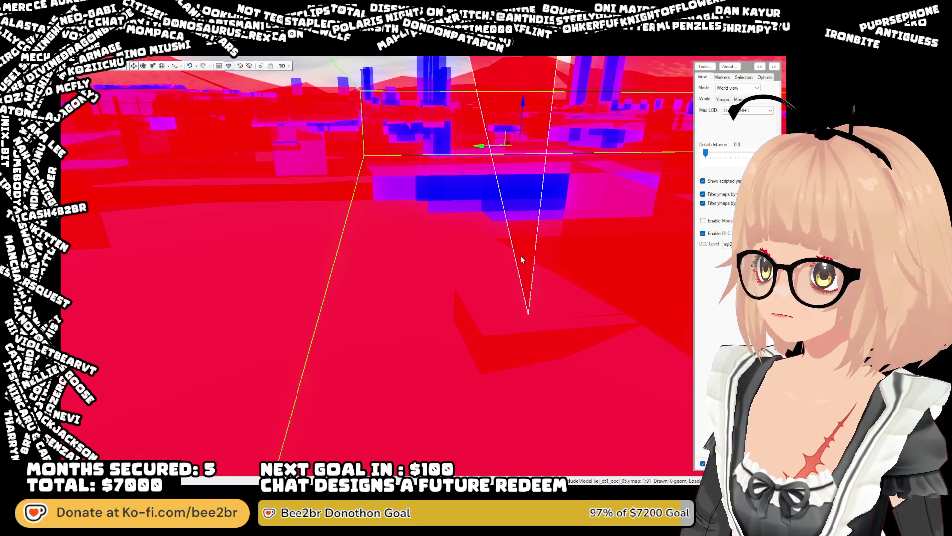
key(Escape)
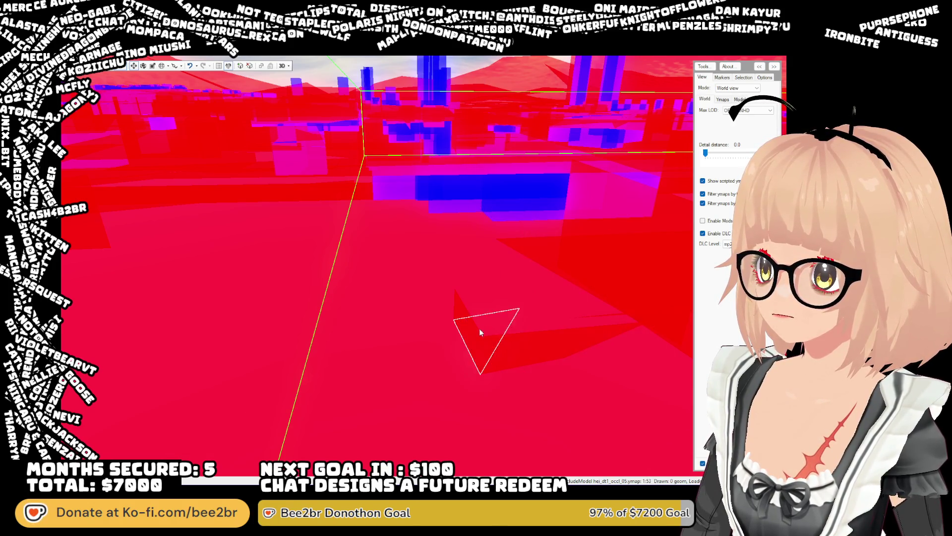
click(480, 330)
mouse_move(538, 323)
mouse_down()
mouse_move(500, 324)
mouse_move(492, 311)
mouse_up()
click(445, 331)
key(Escape)
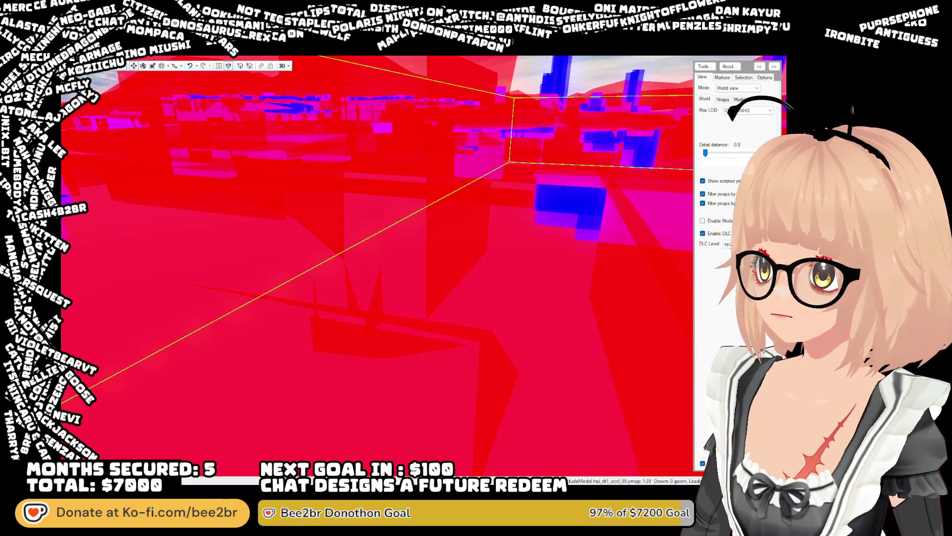
Remove the stretched triangle, a larger floor triangle and a small occlusion triangle
click(487, 328)
key(Escape)
click(475, 295)
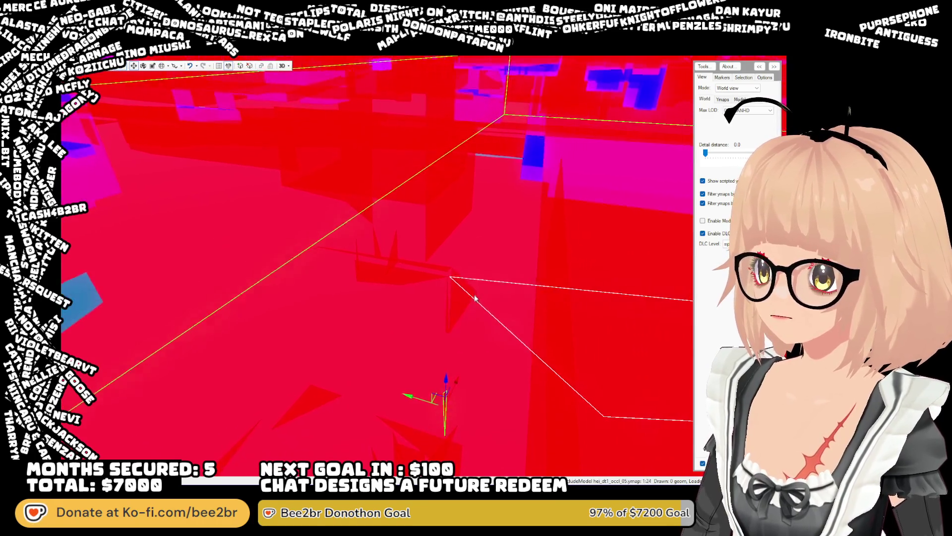
click(447, 421)
key(Escape)
click(469, 337)
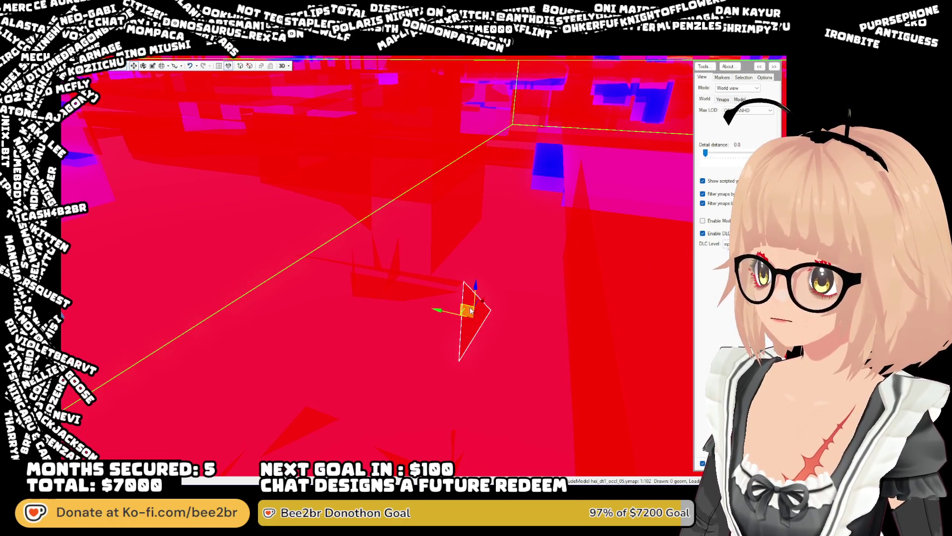
key(Escape)
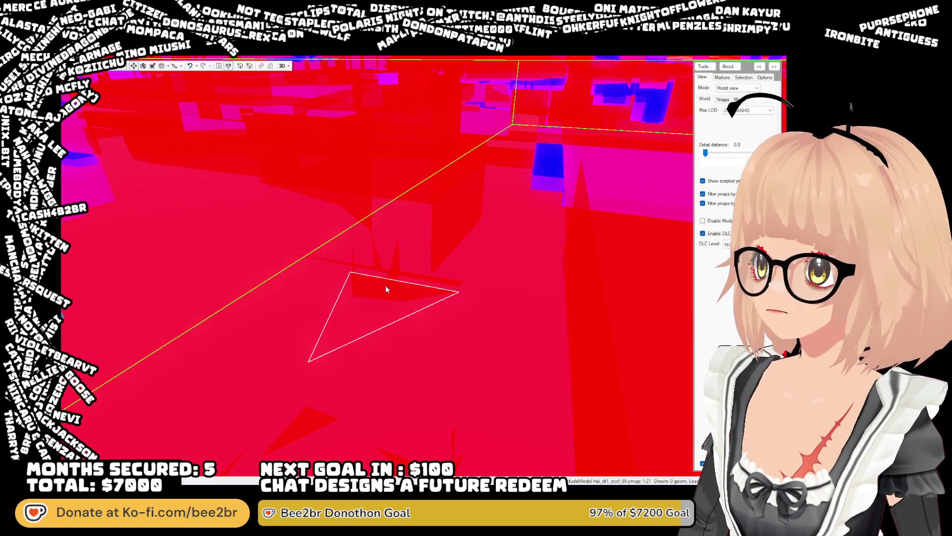
Remove another floor triangle, two small triangles and the thin floor triangle
click(386, 286)
click(412, 377)
key(Escape)
click(372, 246)
key(Escape)
click(353, 248)
key(Escape)
click(456, 281)
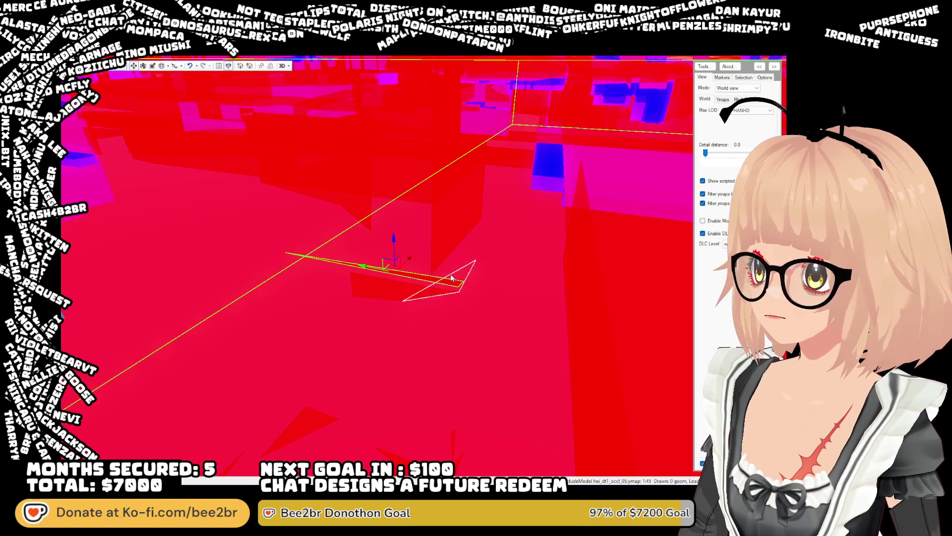
key(Escape)
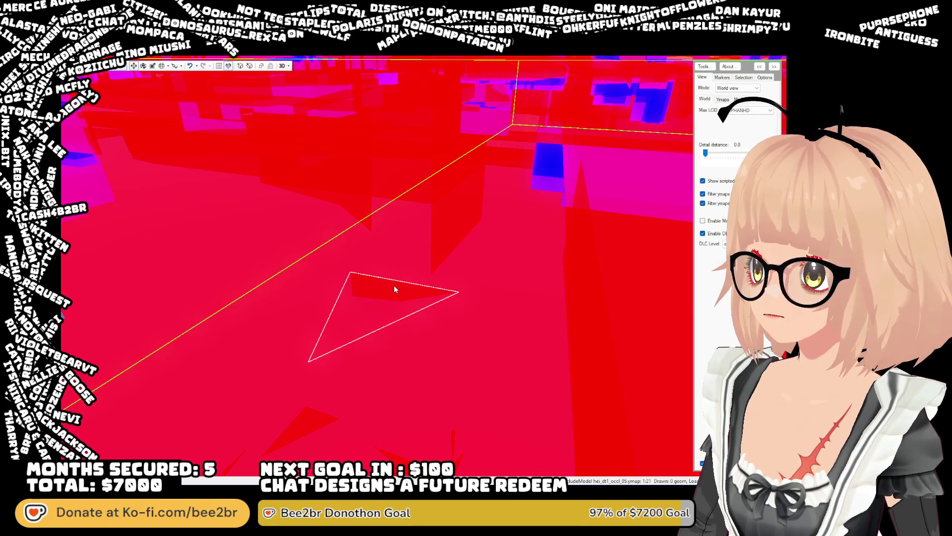
mouse_move(394, 283)
mouse_down()
mouse_move(317, 278)
mouse_move(335, 292)
mouse_move(342, 266)
mouse_move(395, 264)
mouse_move(372, 260)
mouse_up()
Move four red floor and vertical occlusion triangles off the waterfront ground with the gizmo
click(346, 258)
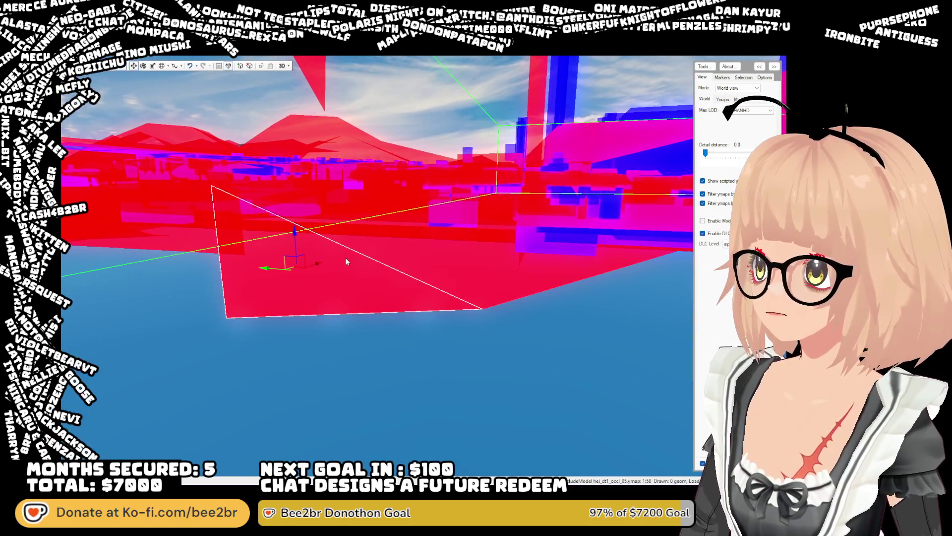
mouse_move(294, 232)
mouse_down()
mouse_move(389, 212)
mouse_move(369, 212)
mouse_up()
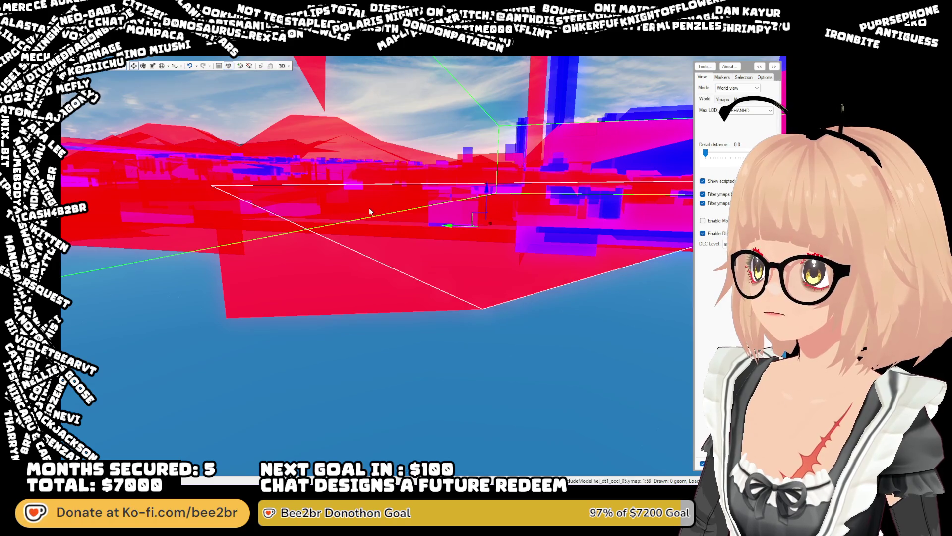
click(382, 267)
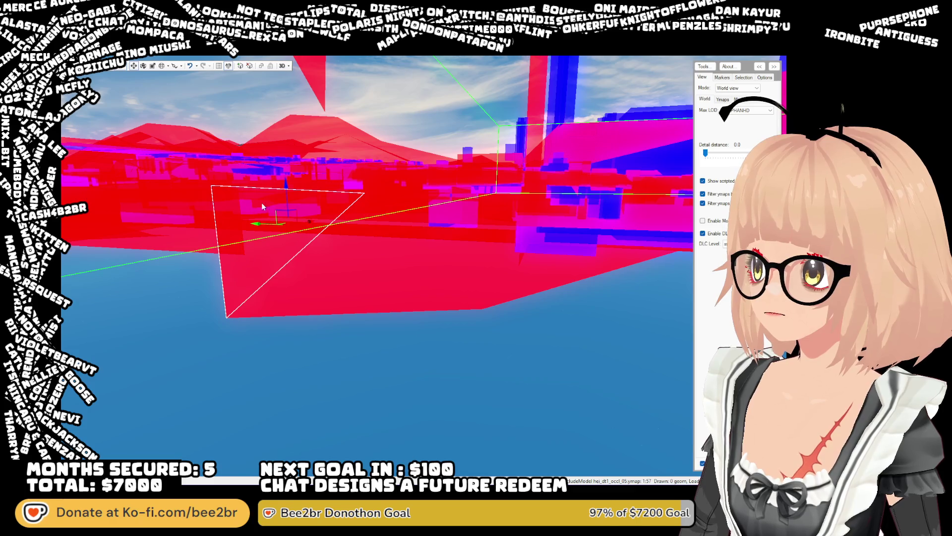
mouse_move(287, 191)
mouse_down()
mouse_move(266, 319)
mouse_move(268, 436)
mouse_up()
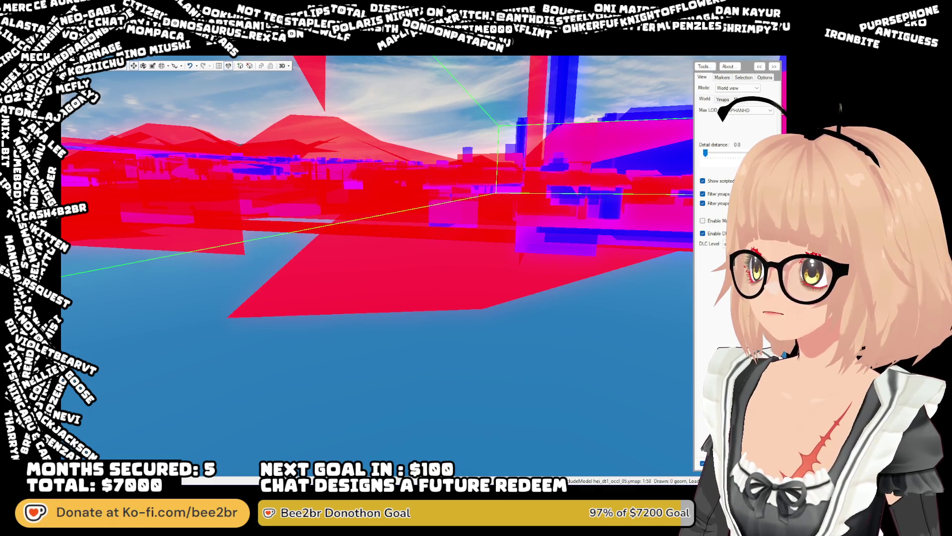
click(335, 251)
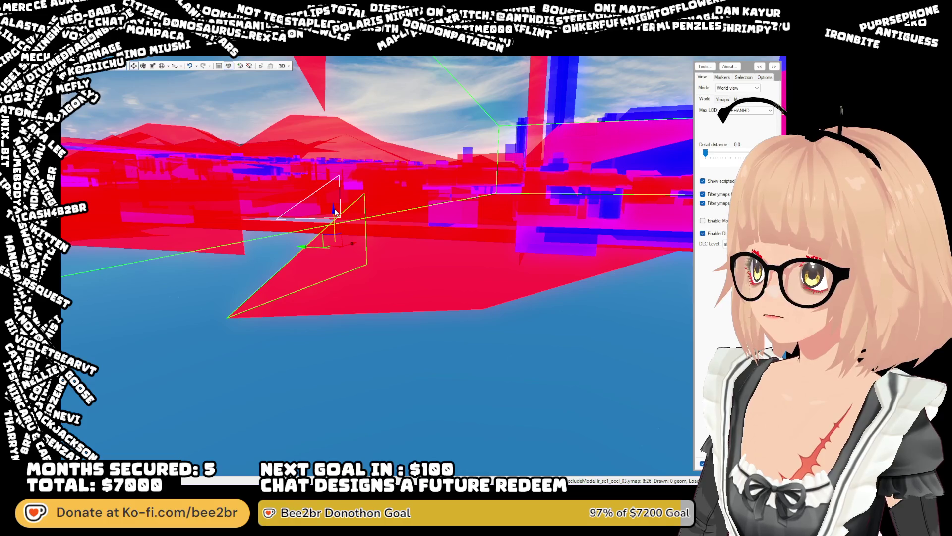
drag(335, 251, 367, 268)
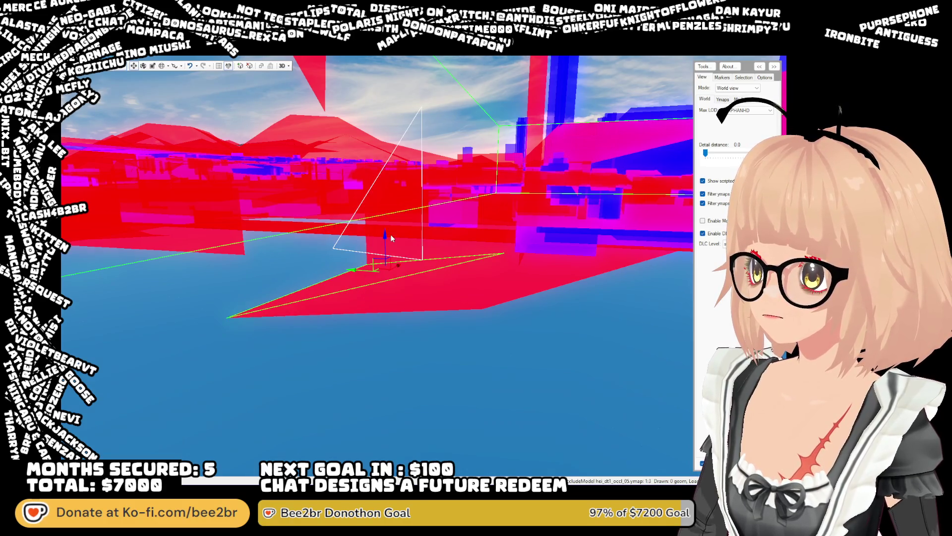
click(451, 282)
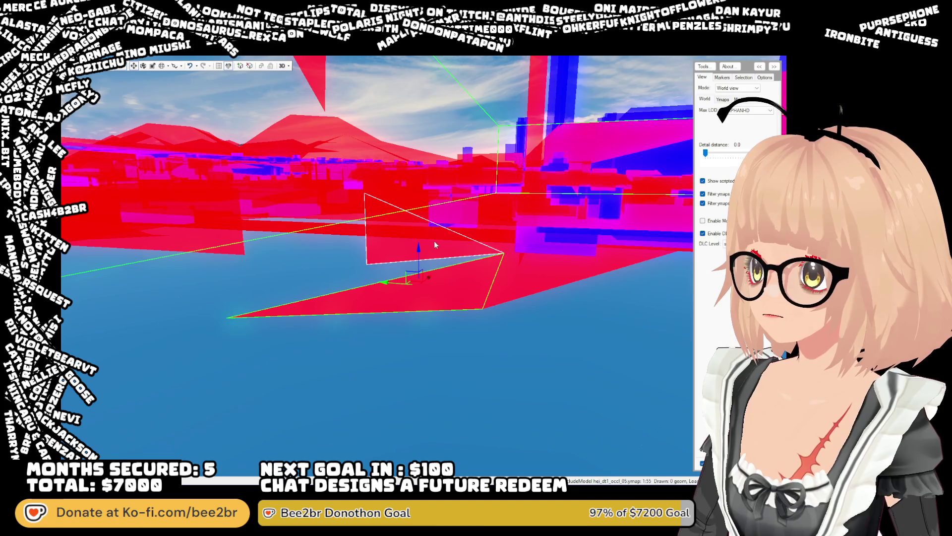
drag(418, 250, 419, 476)
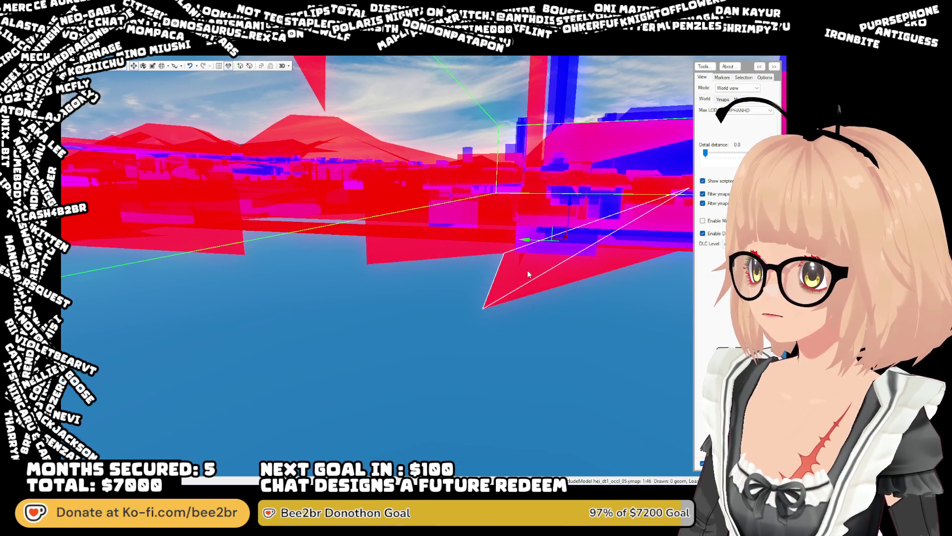
Drag four more red occlusion triangles down and delete each one
drag(528, 270, 548, 469)
key(Delete)
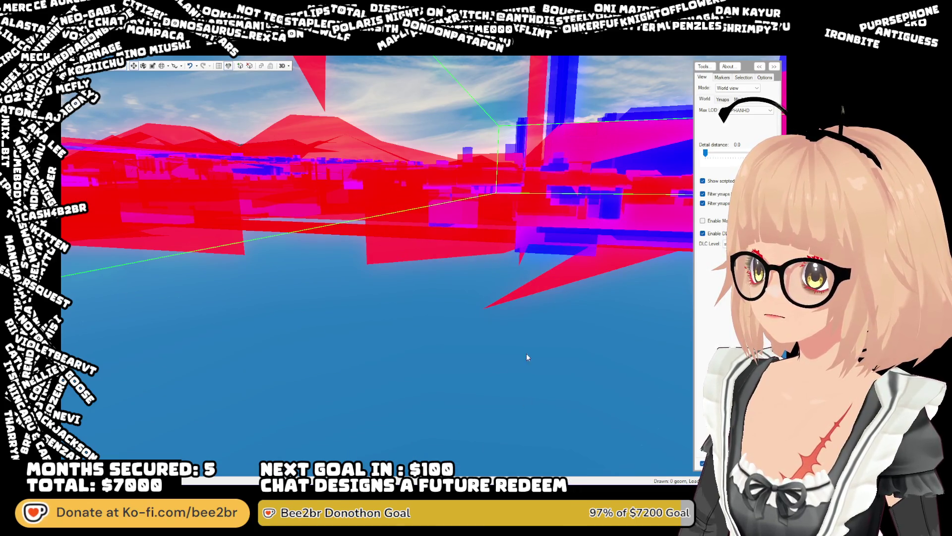
drag(555, 276, 556, 317)
key(Delete)
mouse_move(430, 232)
mouse_down()
mouse_move(405, 196)
mouse_move(424, 374)
mouse_up()
key(Delete)
drag(498, 217, 479, 348)
key(Delete)
drag(476, 394, 309, 269)
click(395, 251)
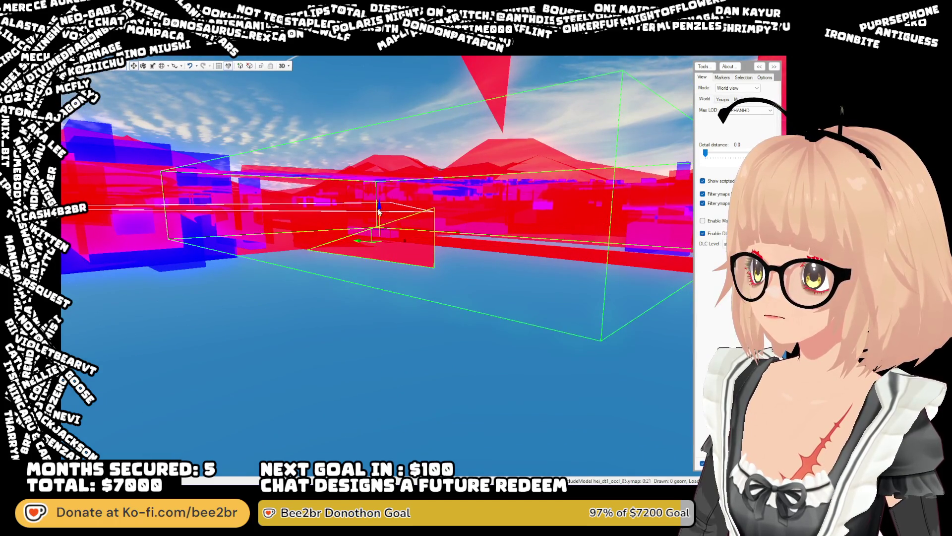
mouse_move(394, 261)
mouse_down()
mouse_move(406, 383)
mouse_move(398, 322)
mouse_move(323, 321)
mouse_up()
click(399, 361)
click(323, 321)
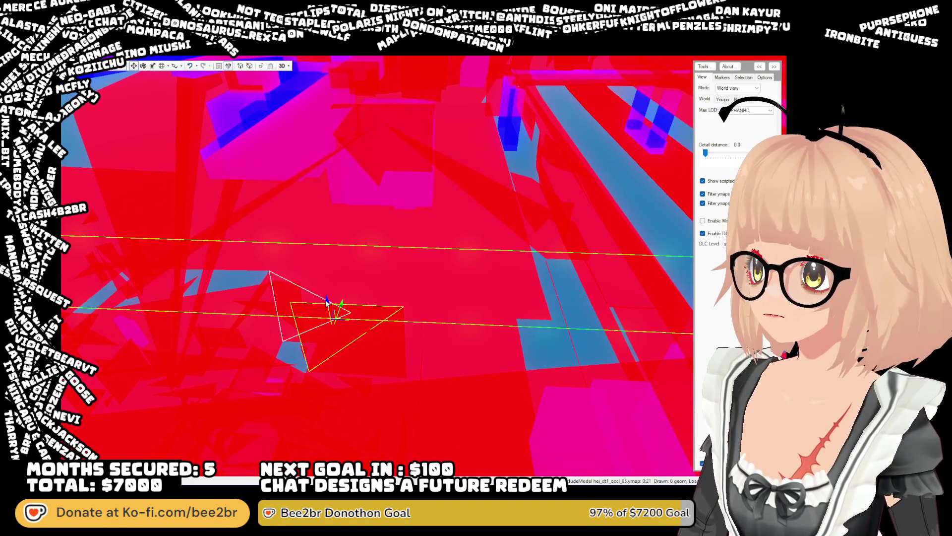
click(397, 466)
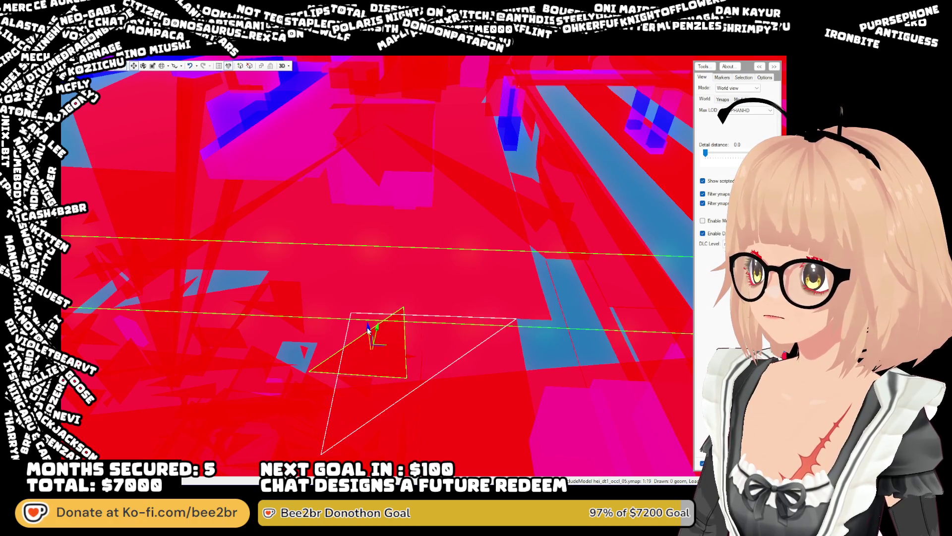
drag(368, 330, 342, 350)
click(336, 354)
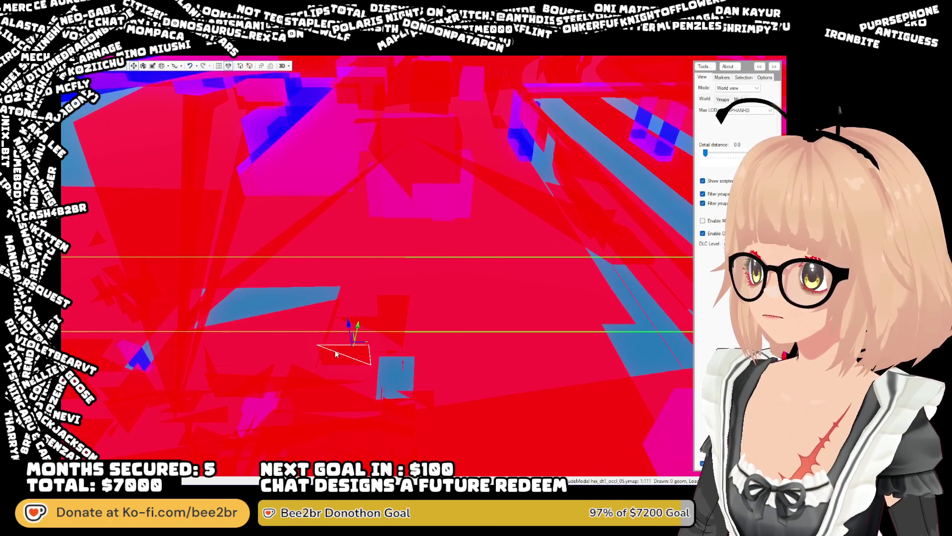
click(347, 323)
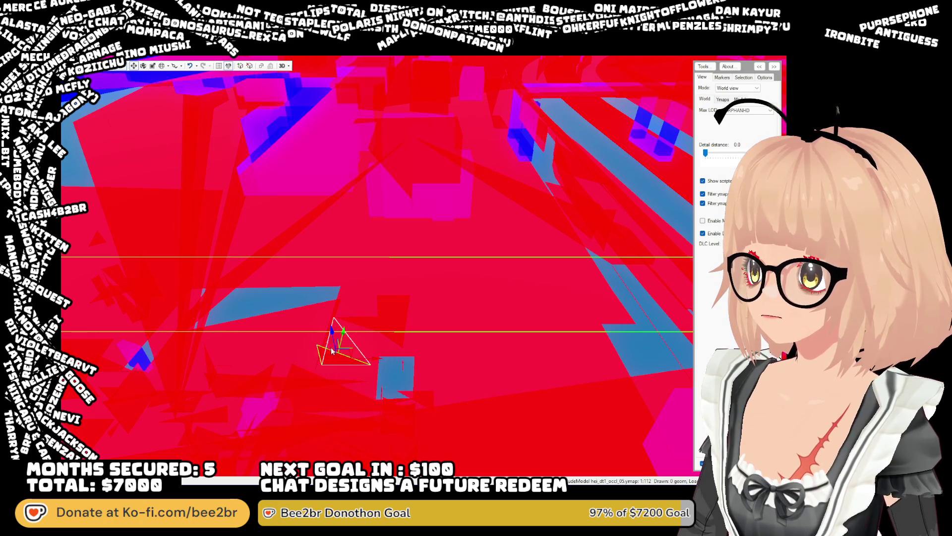
key(w)
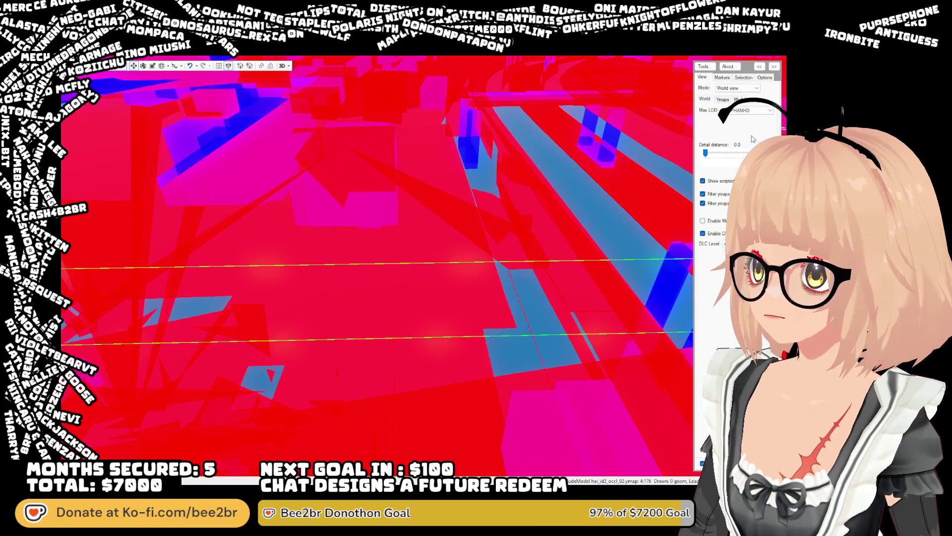
drag(707, 153, 707, 153)
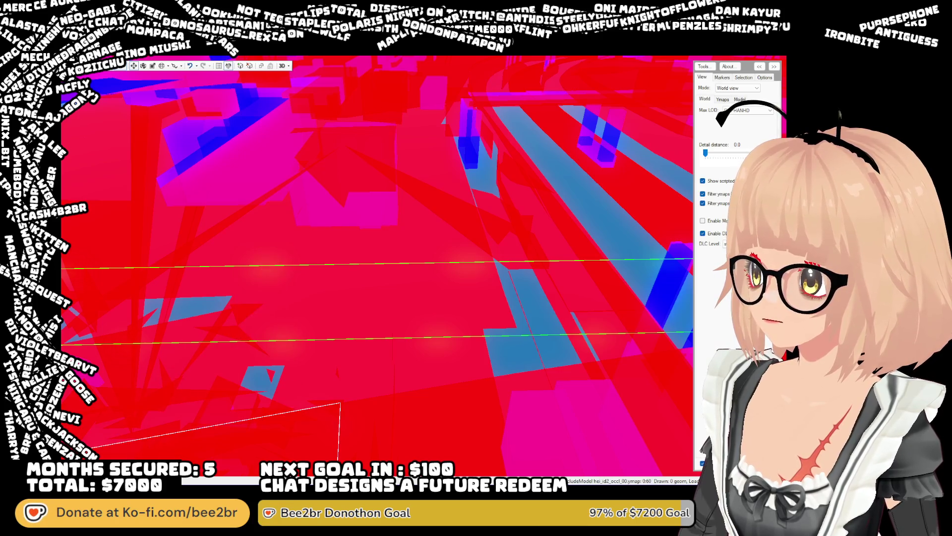
drag(269, 361, 309, 350)
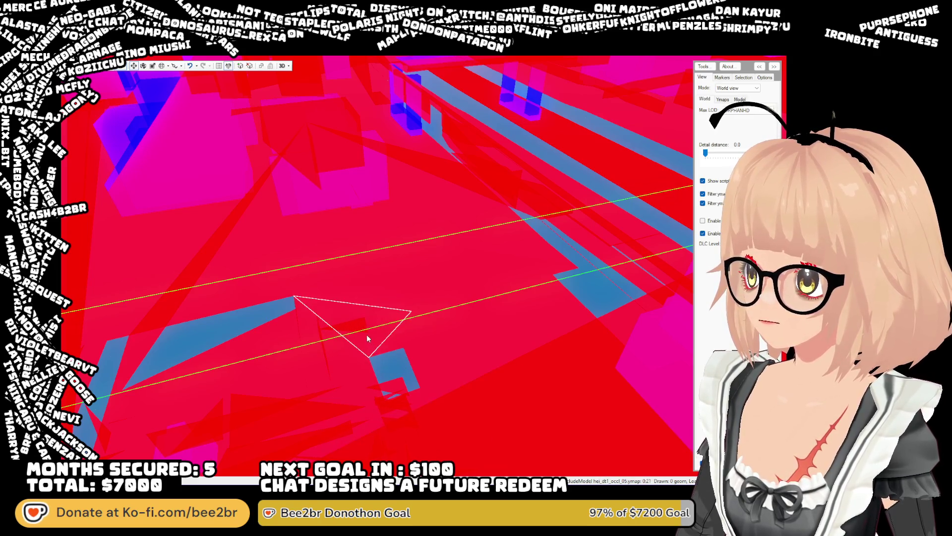
Click through nearby occlusion boxes until the flat quad over the blue patch is selected
click(347, 299)
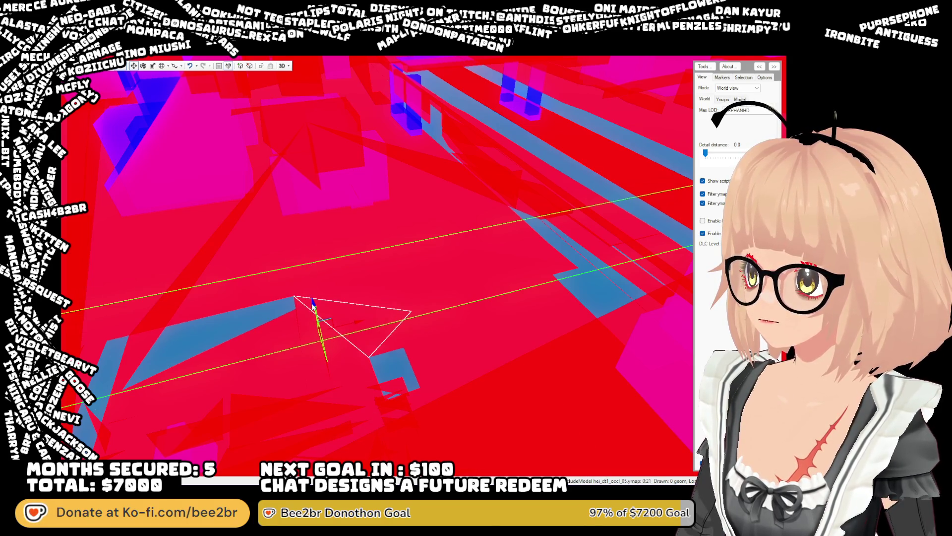
mouse_move(347, 396)
mouse_down()
mouse_move(325, 376)
mouse_move(359, 378)
mouse_move(402, 356)
mouse_up()
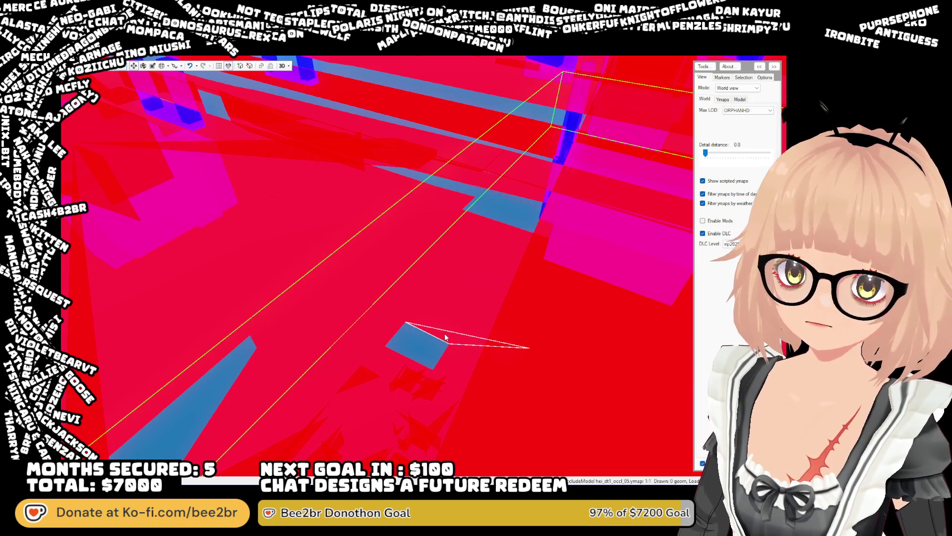
mouse_move(455, 339)
mouse_down()
mouse_move(459, 306)
mouse_move(369, 309)
mouse_move(389, 331)
mouse_move(307, 304)
mouse_up()
click(369, 311)
click(342, 321)
mouse_move(357, 391)
mouse_down()
mouse_move(397, 335)
mouse_move(366, 321)
mouse_move(282, 314)
mouse_move(385, 308)
mouse_move(396, 320)
mouse_move(412, 272)
mouse_move(415, 348)
mouse_move(397, 351)
mouse_up()
click(368, 349)
mouse_move(513, 353)
mouse_down()
mouse_move(510, 371)
mouse_move(524, 354)
mouse_move(591, 351)
mouse_move(592, 367)
mouse_move(457, 362)
mouse_move(376, 390)
mouse_move(345, 362)
mouse_move(327, 369)
mouse_move(357, 379)
mouse_move(412, 372)
mouse_move(257, 384)
mouse_move(222, 361)
mouse_move(259, 380)
mouse_move(434, 368)
mouse_move(502, 382)
mouse_move(486, 307)
mouse_up()
key(w)
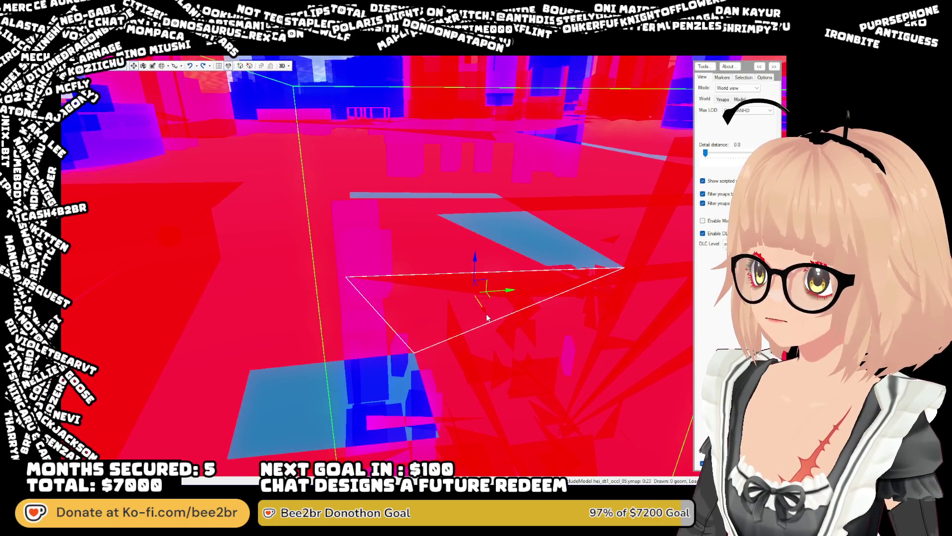
Fly down to the ground and select the thin red occlusion quad
mouse_move(528, 329)
mouse_down()
mouse_move(452, 334)
mouse_move(439, 291)
mouse_up()
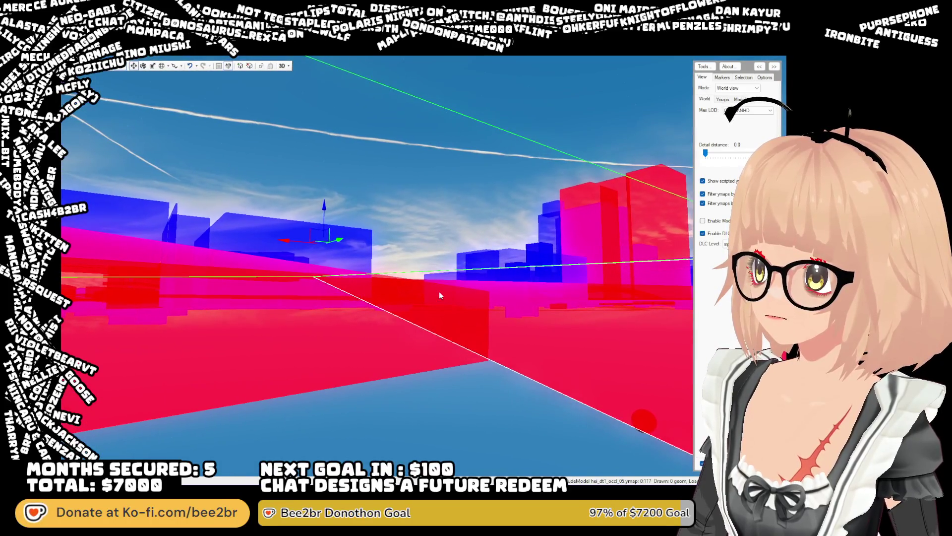
mouse_move(439, 291)
mouse_down()
mouse_move(425, 312)
mouse_move(495, 349)
mouse_move(486, 337)
mouse_move(550, 338)
mouse_move(455, 305)
mouse_move(333, 297)
mouse_move(255, 304)
mouse_move(255, 289)
mouse_move(254, 308)
mouse_move(275, 314)
mouse_move(246, 316)
mouse_move(319, 276)
mouse_move(458, 245)
mouse_move(382, 251)
mouse_move(373, 241)
mouse_move(347, 317)
mouse_move(424, 305)
mouse_move(454, 308)
mouse_move(457, 317)
mouse_move(485, 306)
mouse_move(498, 286)
mouse_move(576, 276)
mouse_move(564, 270)
mouse_move(577, 287)
mouse_up()
key(w)
click(373, 241)
key(w)
key(w)
Click through the flat occlusion boxes and remove the selected box occluder
click(447, 385)
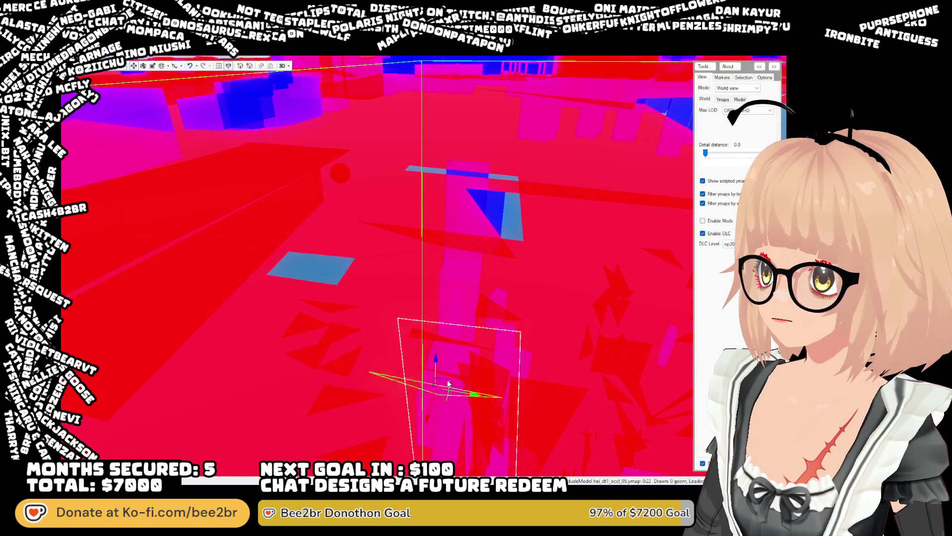
click(450, 241)
mouse_move(454, 245)
mouse_down()
mouse_move(478, 254)
mouse_move(490, 241)
mouse_move(454, 253)
mouse_up()
click(417, 234)
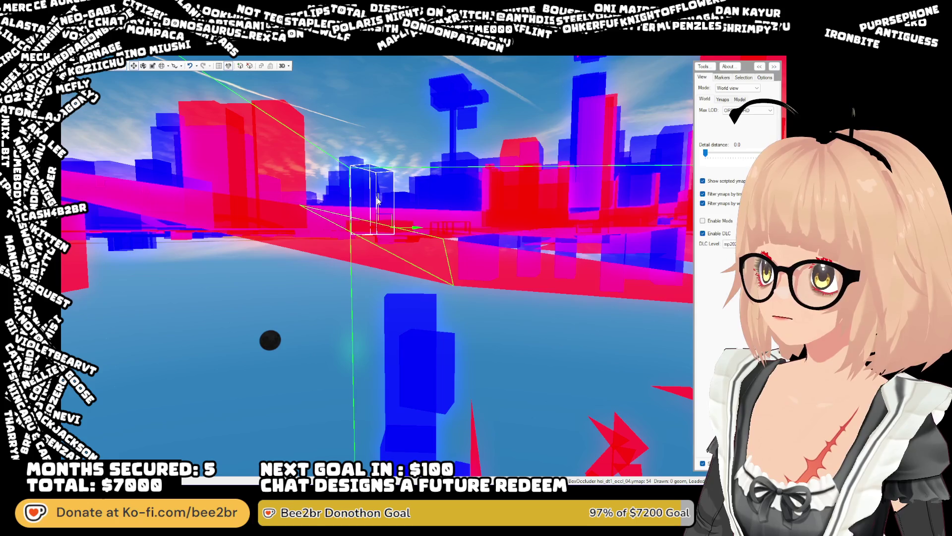
drag(318, 245, 306, 427)
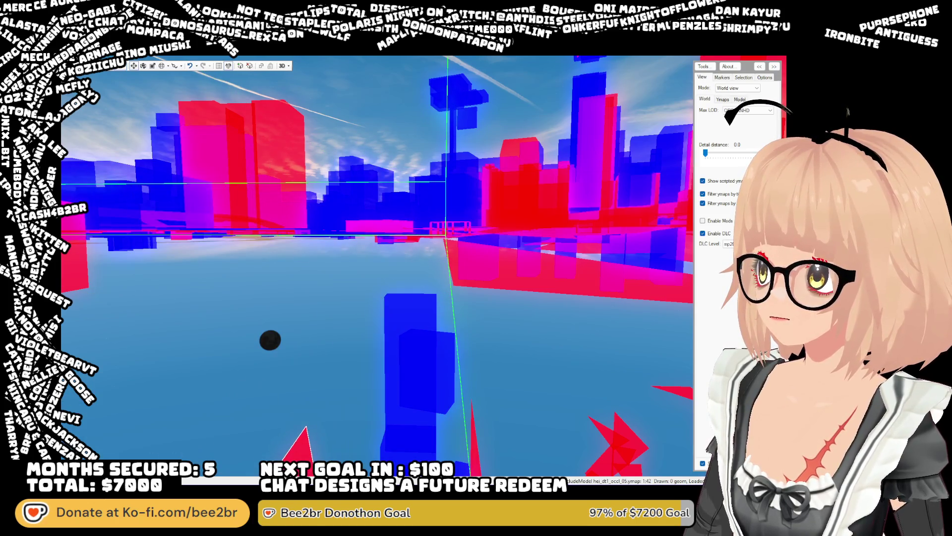
click(495, 247)
mouse_move(437, 246)
mouse_down()
mouse_move(443, 329)
mouse_move(404, 309)
mouse_move(330, 311)
mouse_move(433, 293)
mouse_move(391, 300)
mouse_move(336, 382)
mouse_move(277, 396)
mouse_move(122, 381)
mouse_move(129, 297)
mouse_up()
key(ctrl+z)
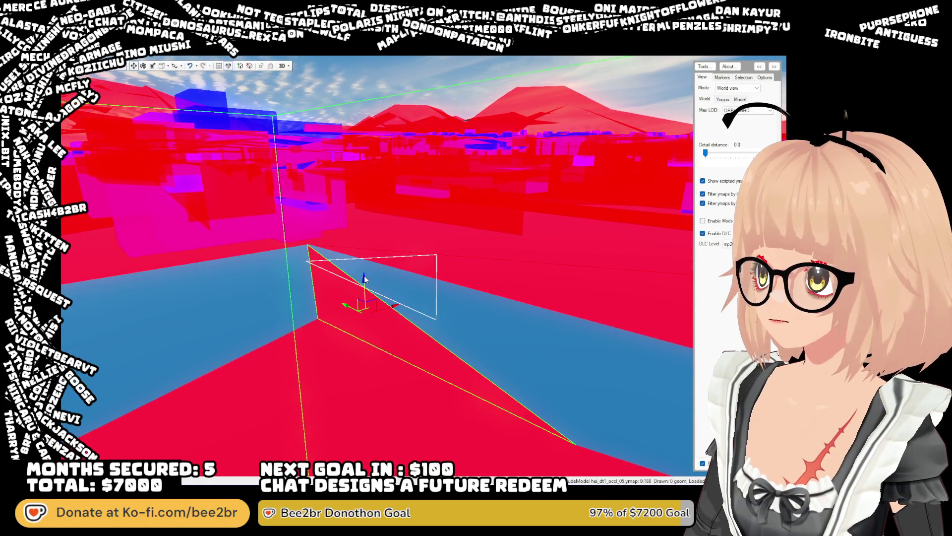
Remove the red wedge occluder and two more red occluders among the red blocks
key(ctrl+z)
mouse_move(328, 347)
mouse_down()
mouse_move(324, 367)
mouse_move(275, 352)
mouse_move(280, 314)
mouse_up()
key(ctrl+z)
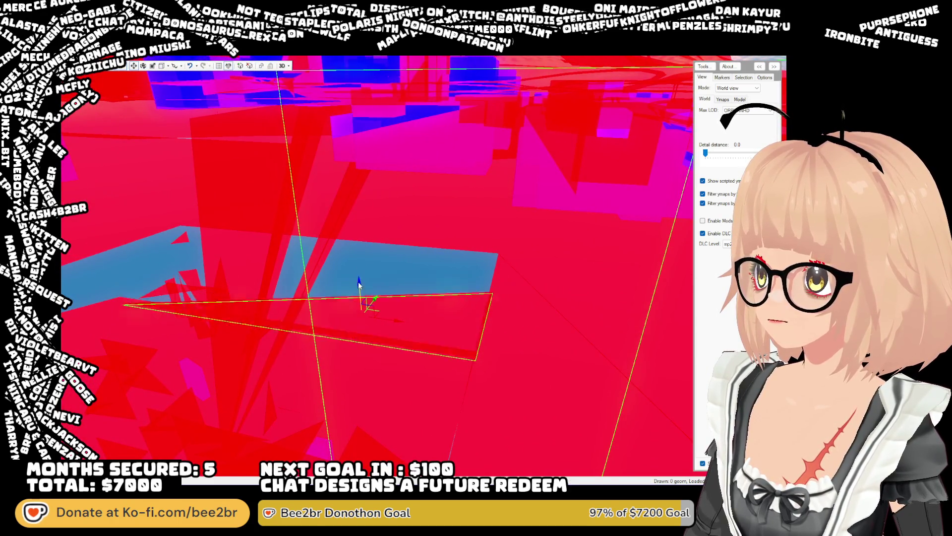
mouse_move(151, 292)
mouse_down()
mouse_move(323, 370)
mouse_move(353, 217)
mouse_move(390, 225)
mouse_move(422, 257)
mouse_move(403, 224)
mouse_move(236, 262)
mouse_move(106, 263)
mouse_up()
key(ctrl+z)
drag(87, 247, 136, 275)
key(w)
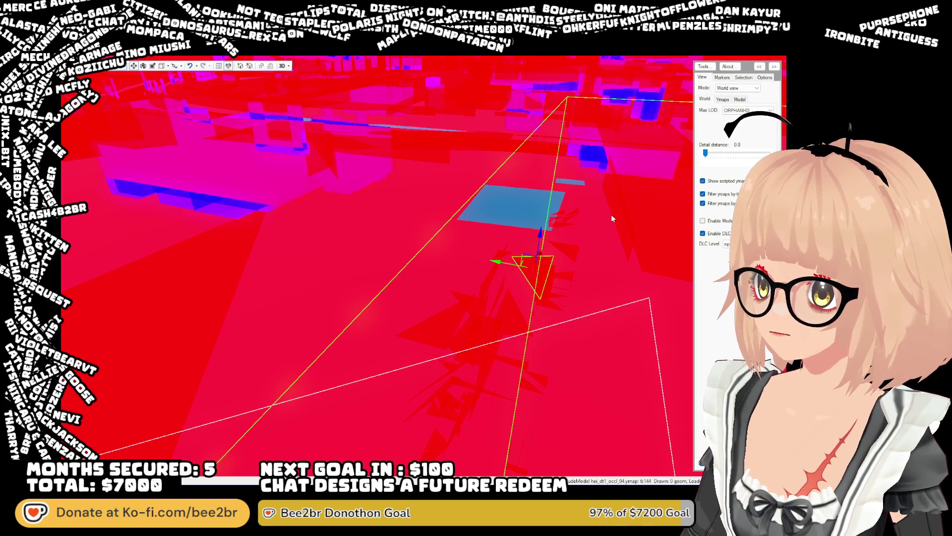
Raise Detail distance from 0.0 to 0.1 to show the textured buildings, viewed wide
drag(633, 174, 618, 159)
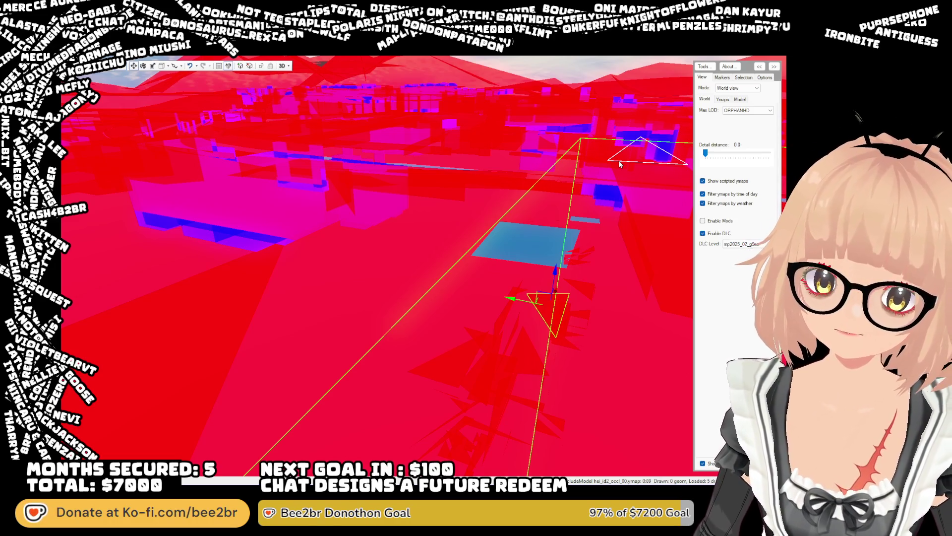
mouse_move(385, 193)
mouse_down()
mouse_move(362, 180)
mouse_move(395, 185)
mouse_move(397, 196)
mouse_move(673, 200)
mouse_up()
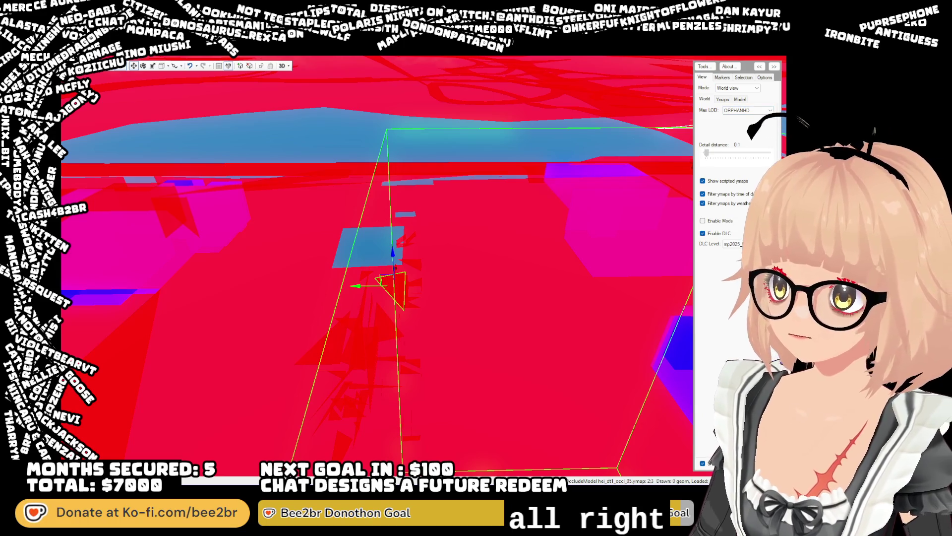
drag(706, 153, 707, 153)
mouse_move(611, 140)
mouse_down()
mouse_move(545, 166)
mouse_move(443, 143)
mouse_move(386, 198)
mouse_up()
scroll(546, 165, down, 5)
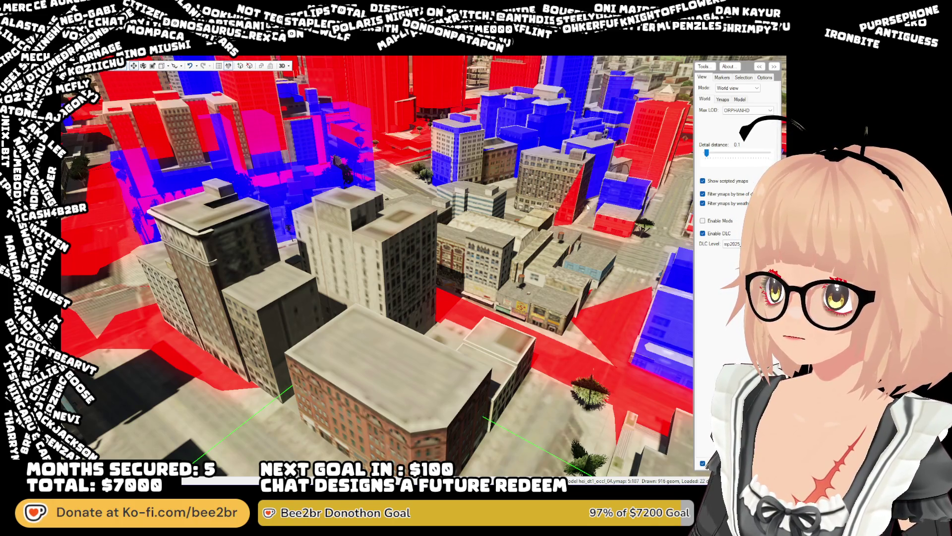
Fly over the downtown rooftops, then switch from CodeWalker back to the FiveM game
key(w)
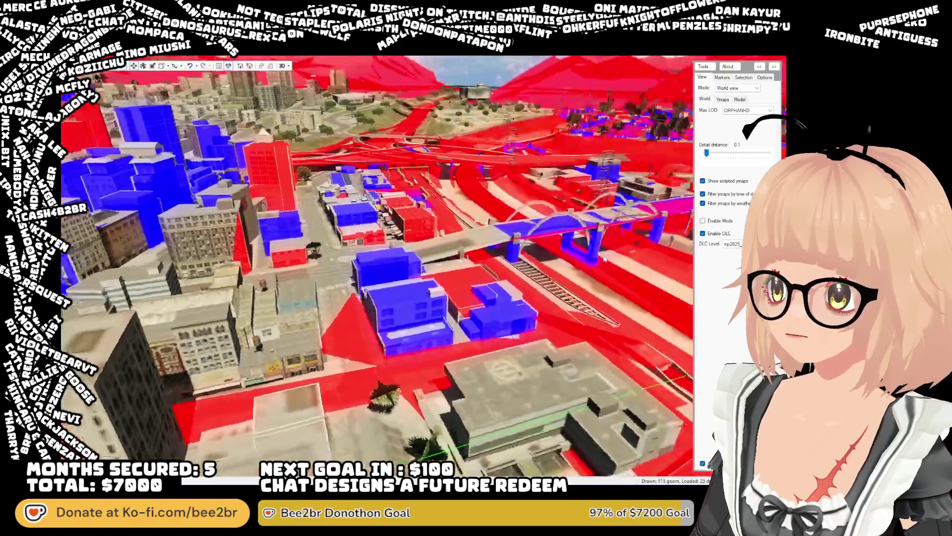
key(w)
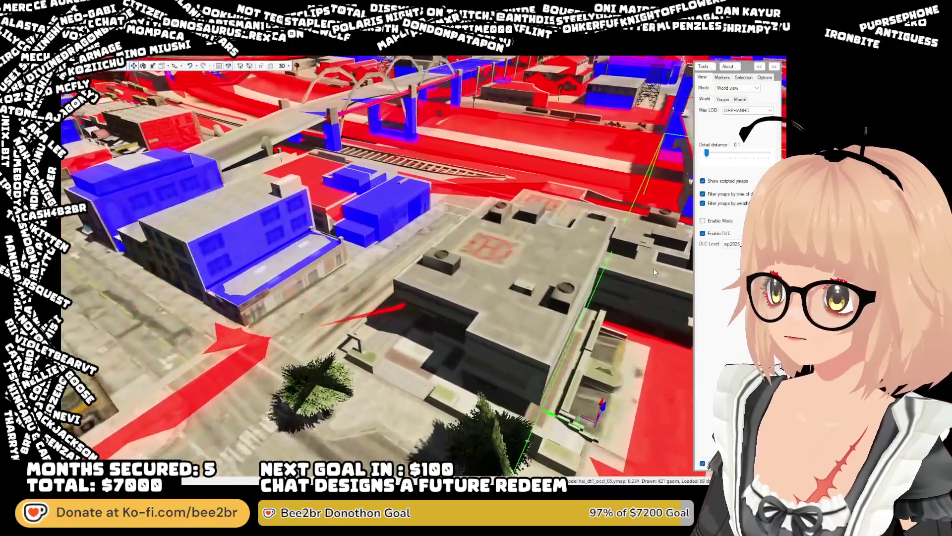
mouse_move(654, 272)
mouse_down()
mouse_move(594, 270)
mouse_move(591, 291)
mouse_up()
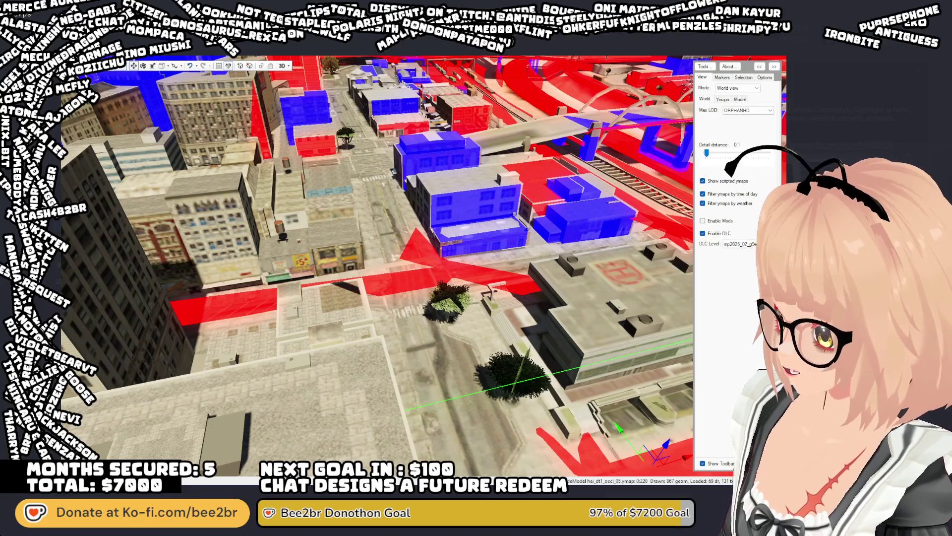
key(alt+Tab)
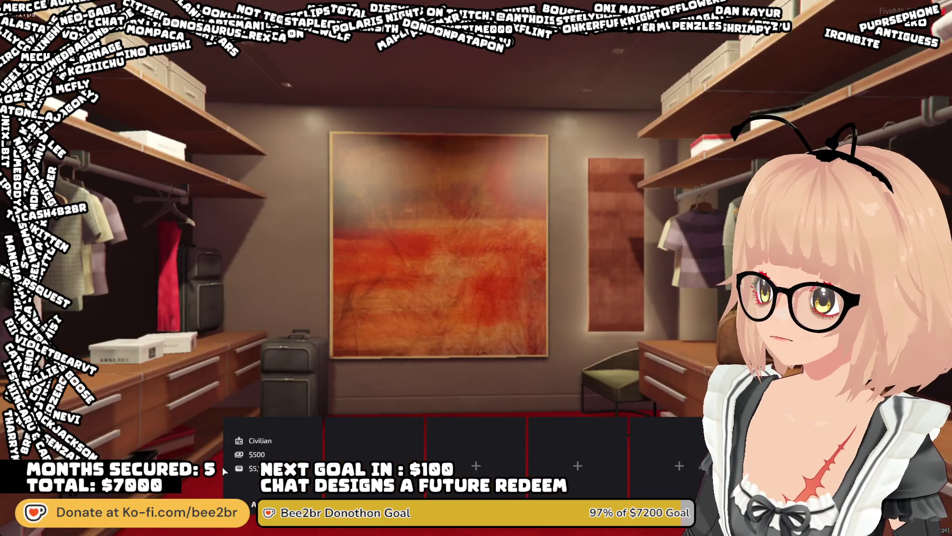
Play the Civilian character, spawning at Last Location beside the park hedge
click(235, 427)
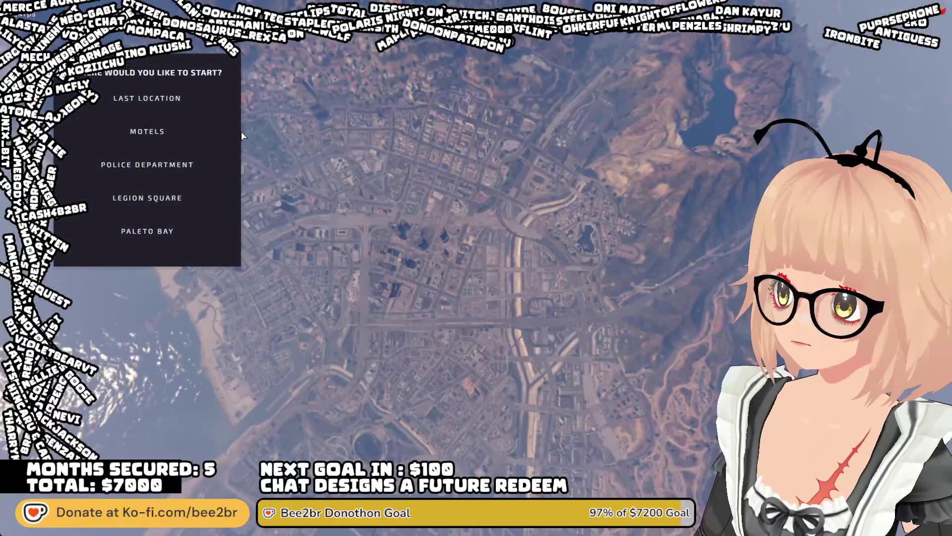
click(147, 97)
click(187, 278)
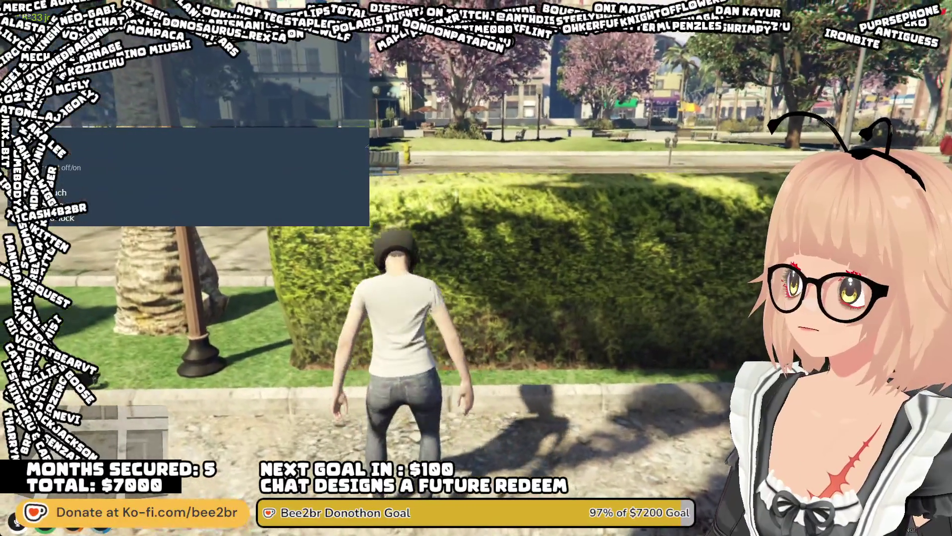
Turn on NoClip free-flight from the F1 admin menu
key(F1)
key(Return)
key(w)
Fly over the palm park by the police station toward downtown, then return to CodeWalker
key(w)
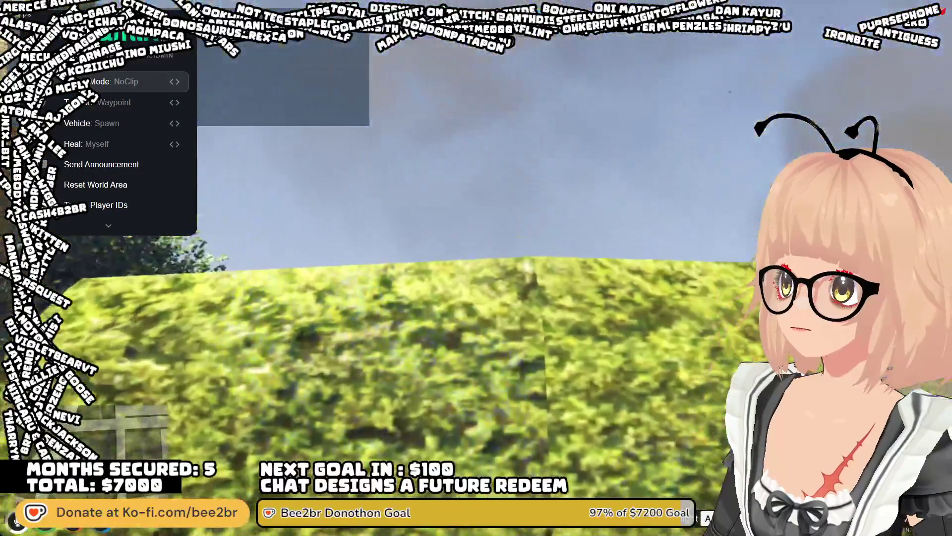
key(w)
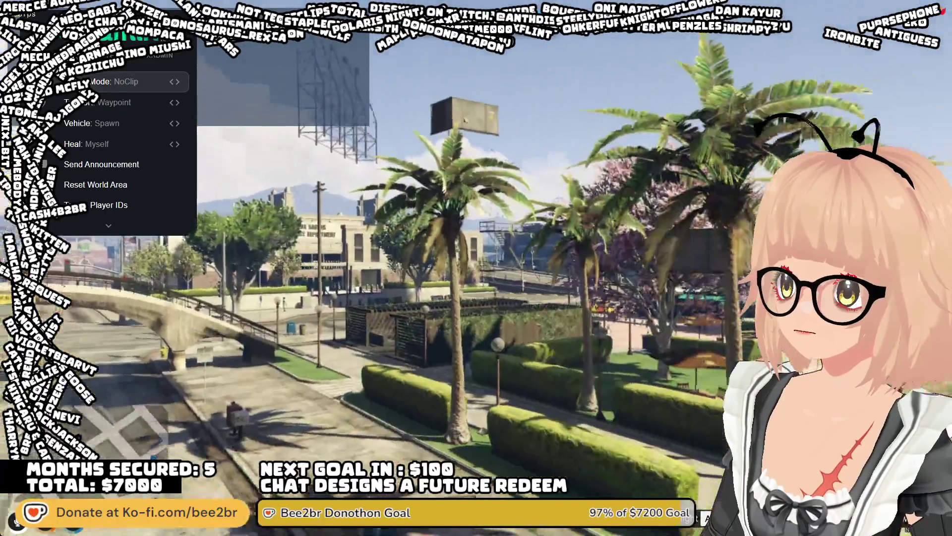
key(w)
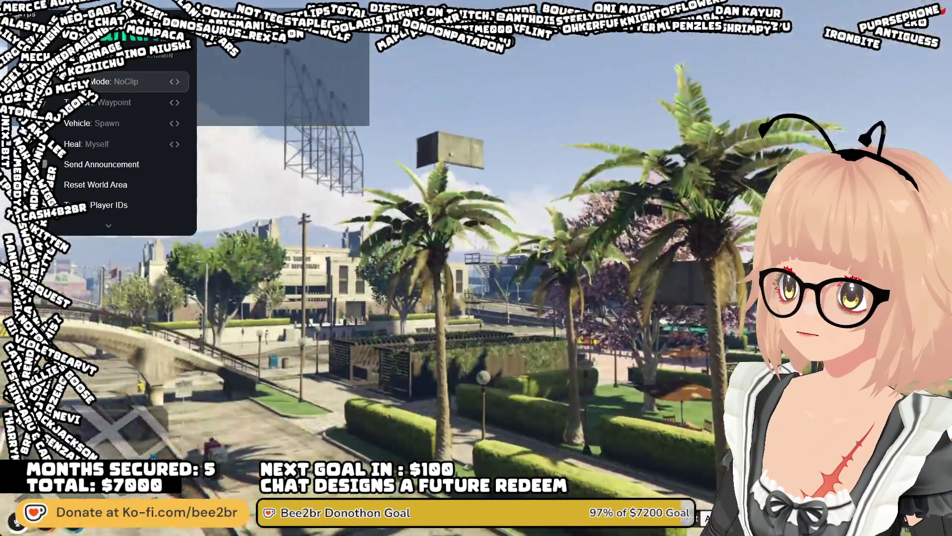
key(w)
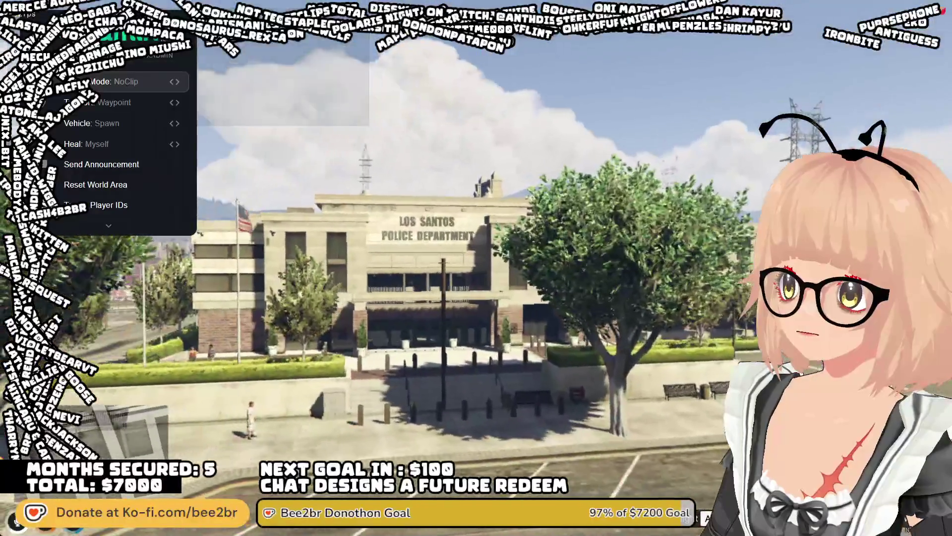
key(s)
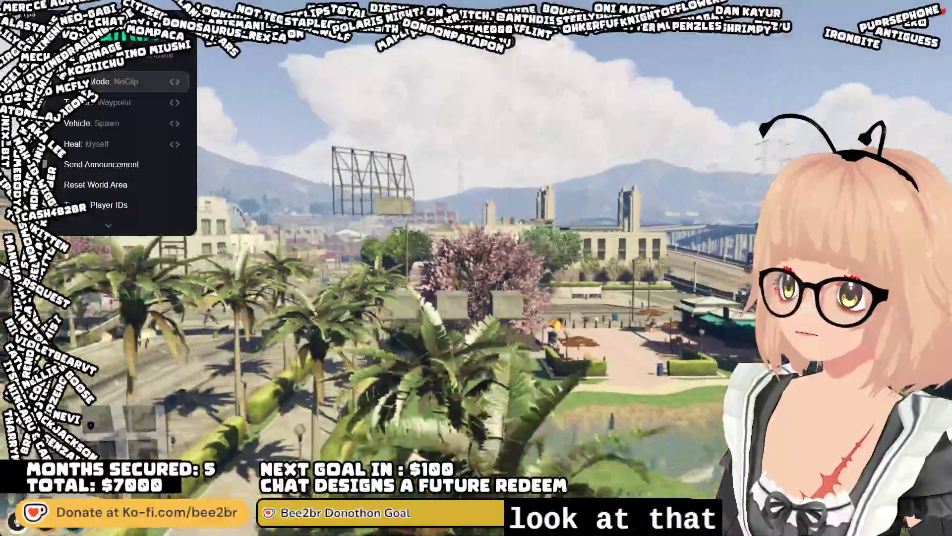
key(s)
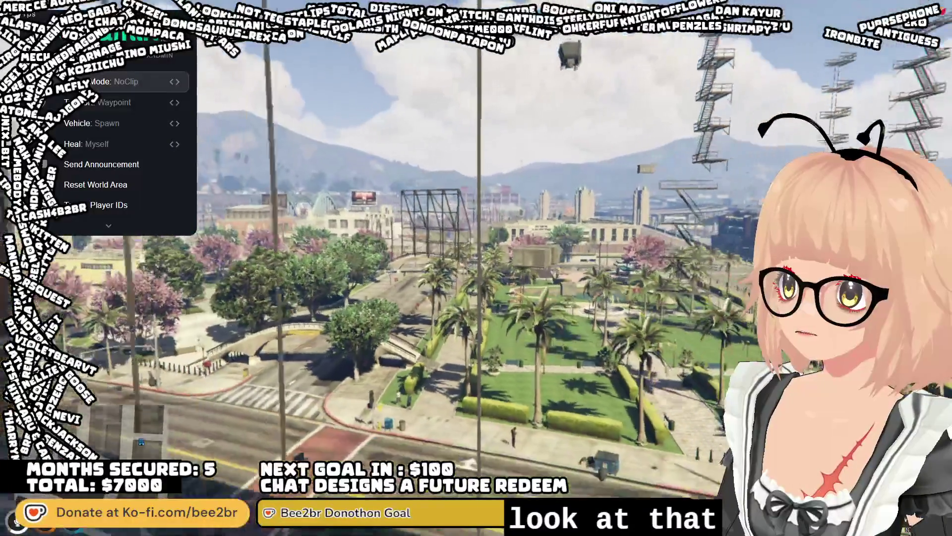
key(w)
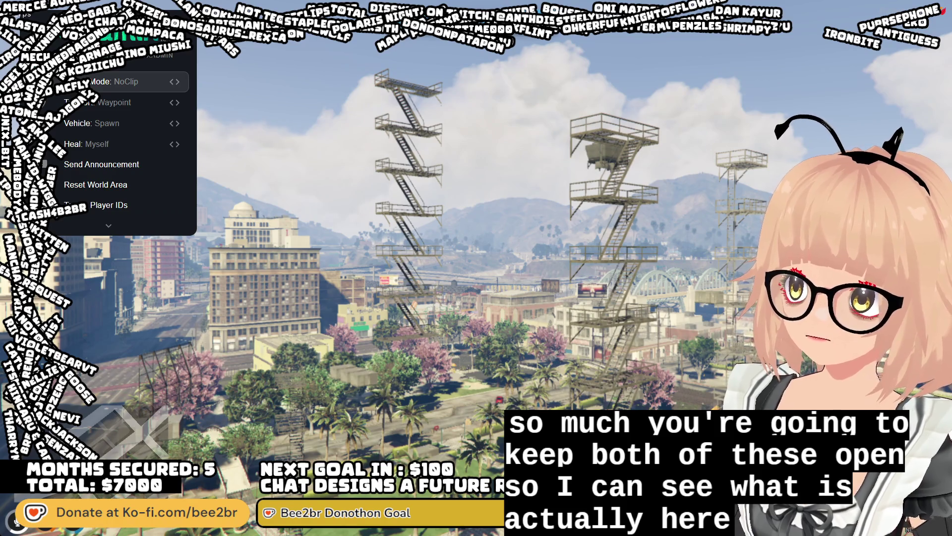
key(alt+Tab)
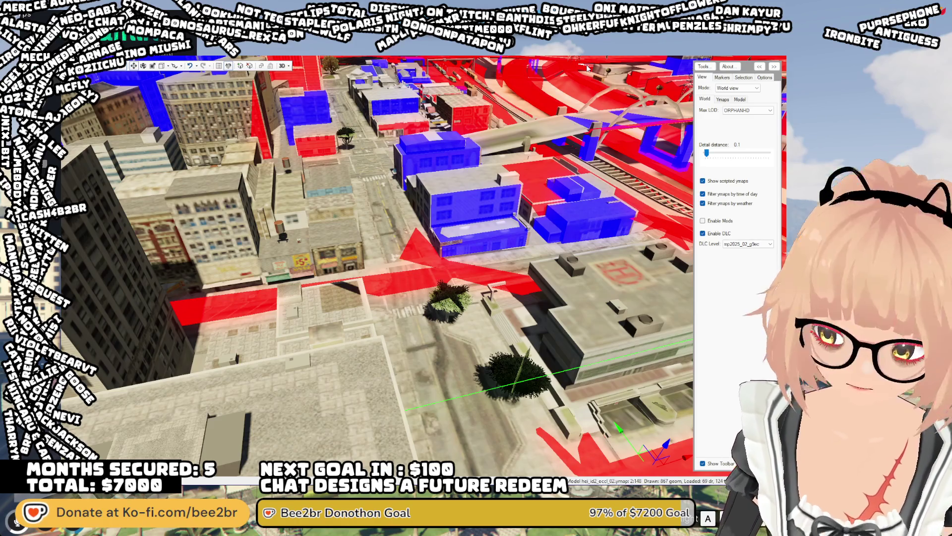
Hide the occlusion overlay with Ctrl+E and raise the detail distance to 1.0
drag(446, 341, 208, 129)
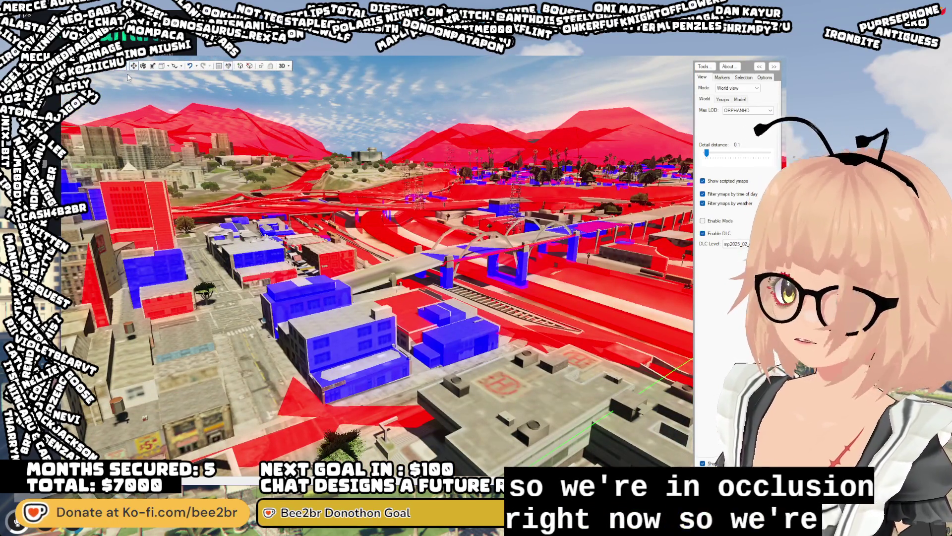
key(ctrl+e)
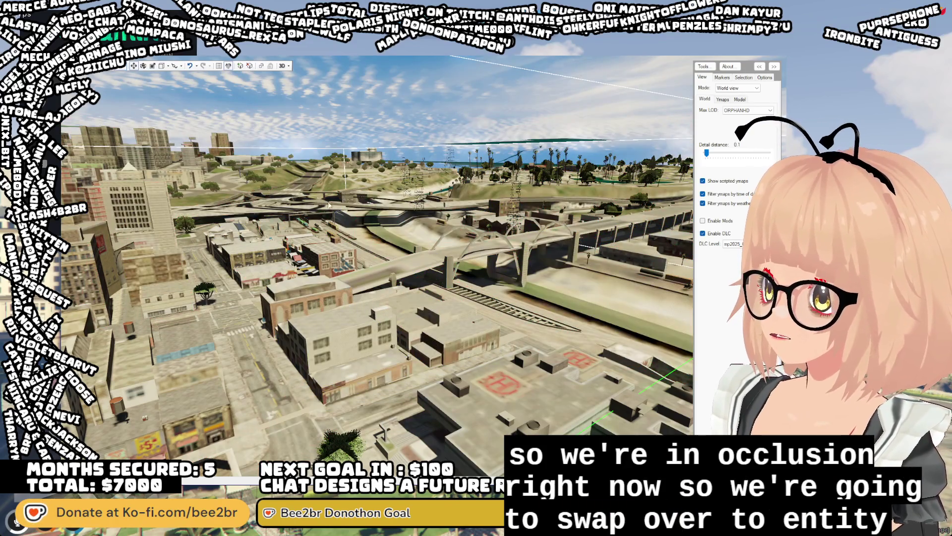
drag(706, 154, 718, 154)
Fly through downtown and turn the view down onto the blue palm park blocks
key(w)
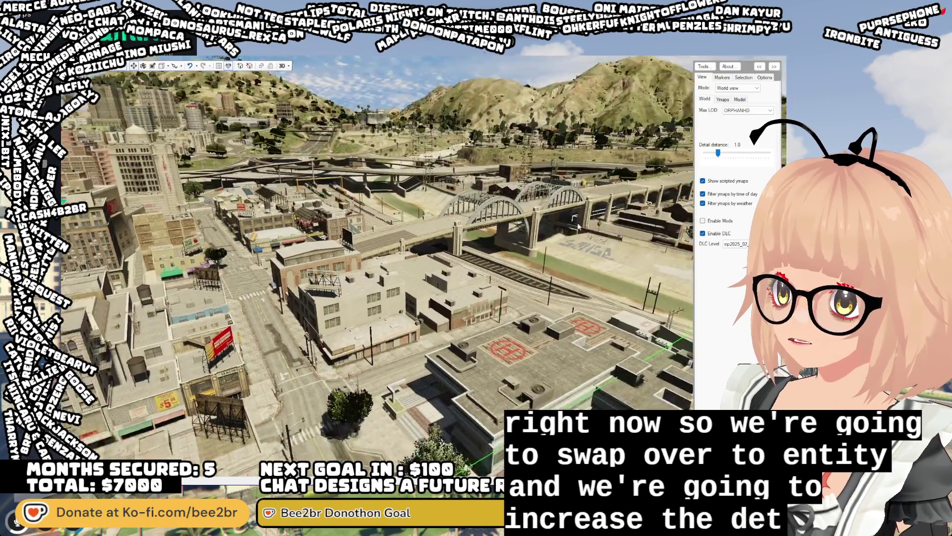
key(w)
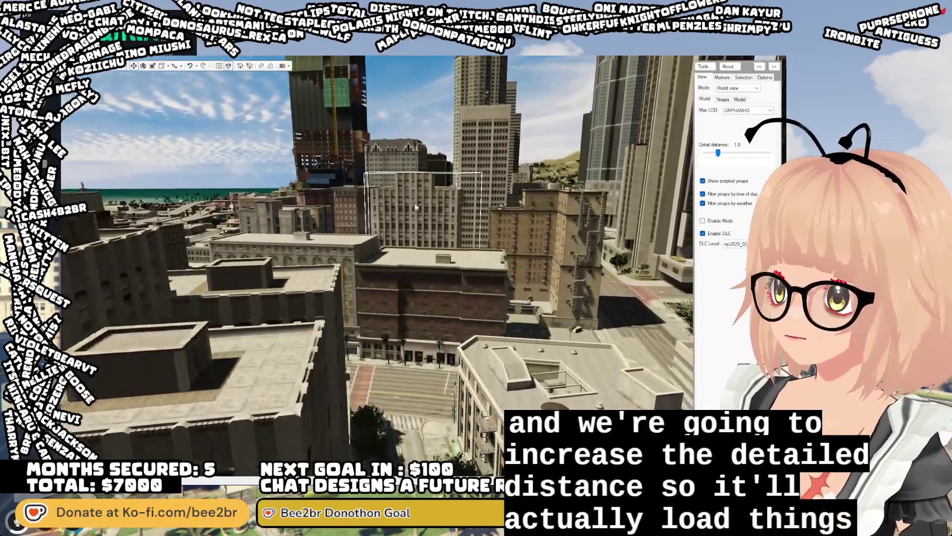
mouse_move(415, 203)
mouse_down()
mouse_move(313, 186)
mouse_move(221, 199)
mouse_move(142, 269)
mouse_move(127, 214)
mouse_up()
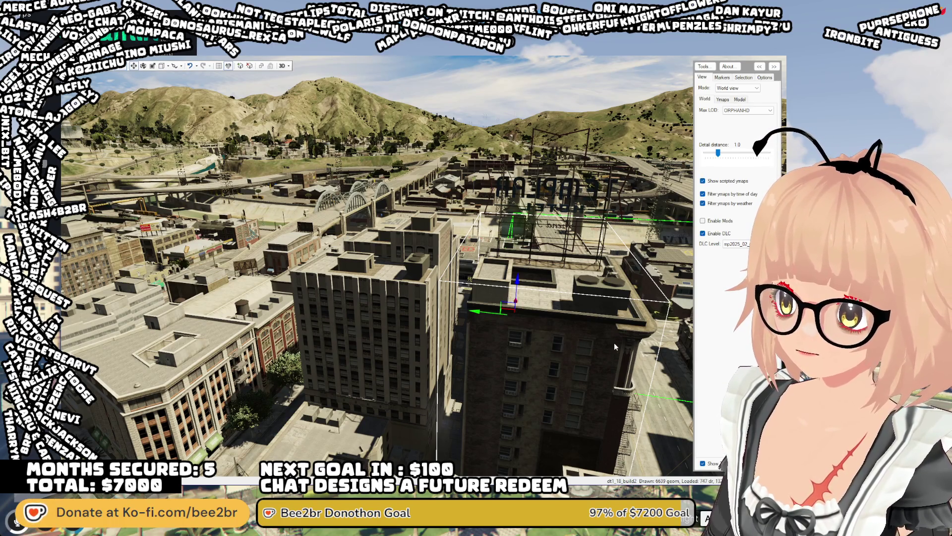
key(Escape)
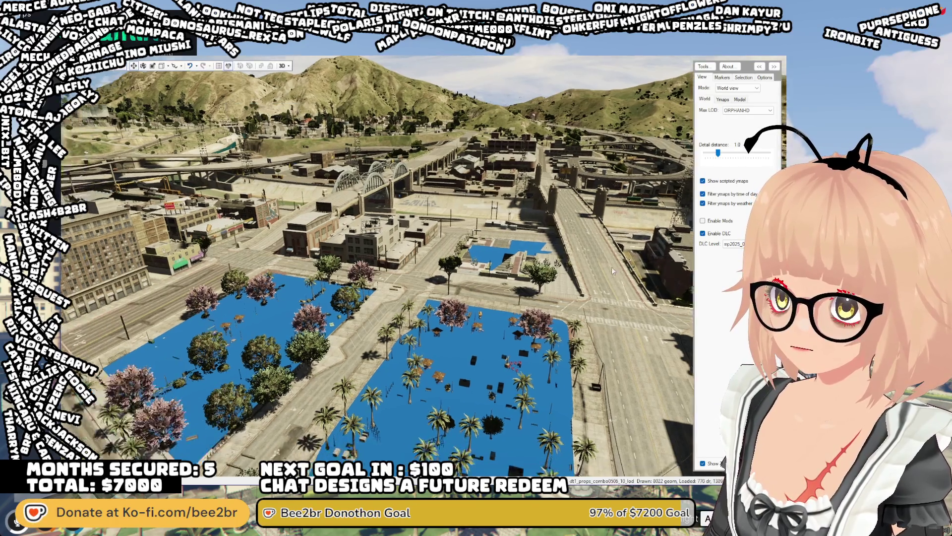
mouse_move(611, 266)
mouse_down()
mouse_move(615, 308)
mouse_move(644, 302)
mouse_move(625, 238)
mouse_move(642, 291)
mouse_move(576, 291)
mouse_move(584, 293)
mouse_up()
Survey both blue park blocks from above and at an angle, then select the floating black object
key(w)
key(s)
key(s)
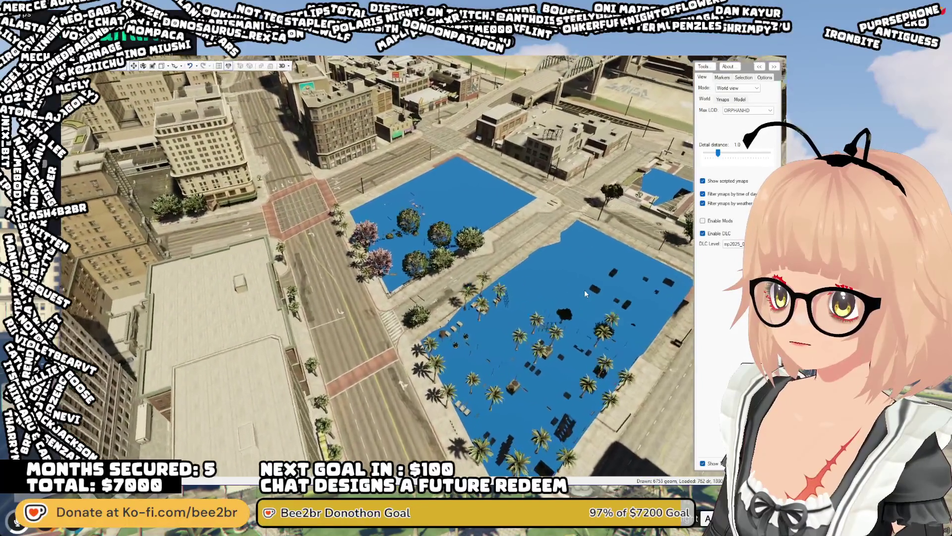
key(s)
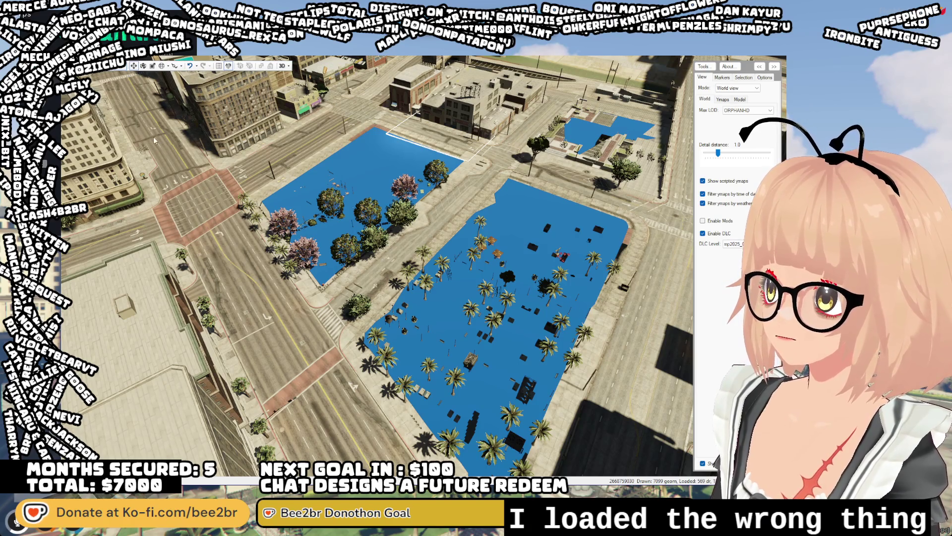
key(w)
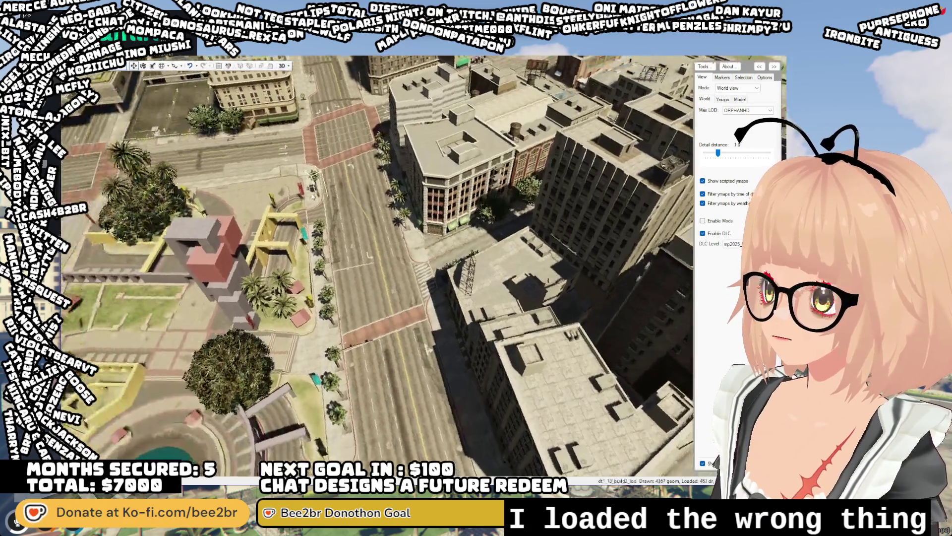
drag(312, 195, 112, 72)
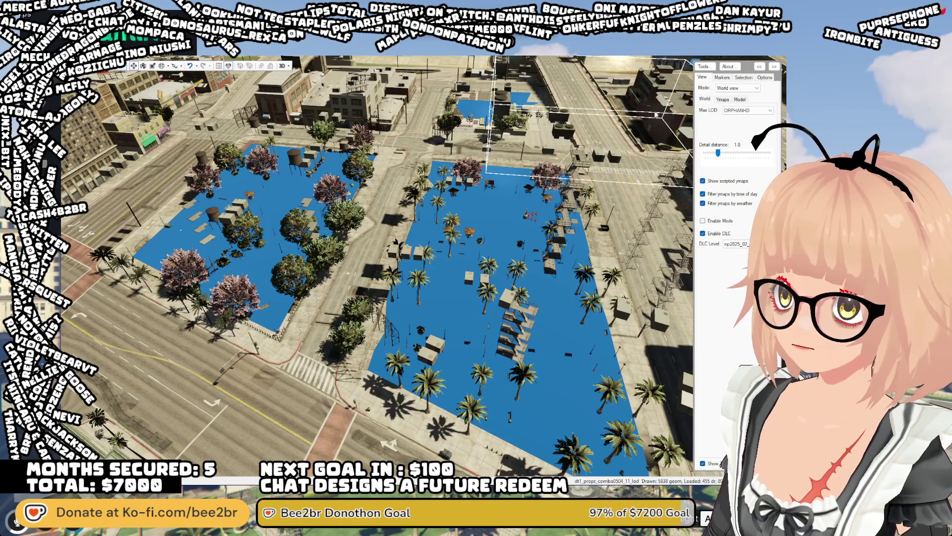
mouse_move(436, 148)
mouse_down()
mouse_move(633, 217)
mouse_move(631, 186)
mouse_move(498, 202)
mouse_move(542, 195)
mouse_move(438, 190)
mouse_move(347, 157)
mouse_move(471, 214)
mouse_move(562, 229)
mouse_move(534, 216)
mouse_move(530, 224)
mouse_move(550, 217)
mouse_move(554, 173)
mouse_up()
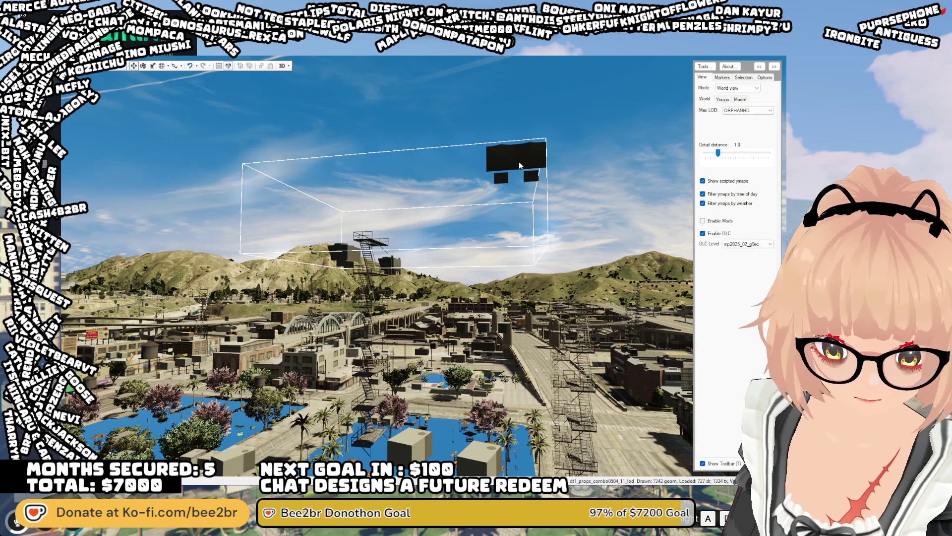
click(519, 161)
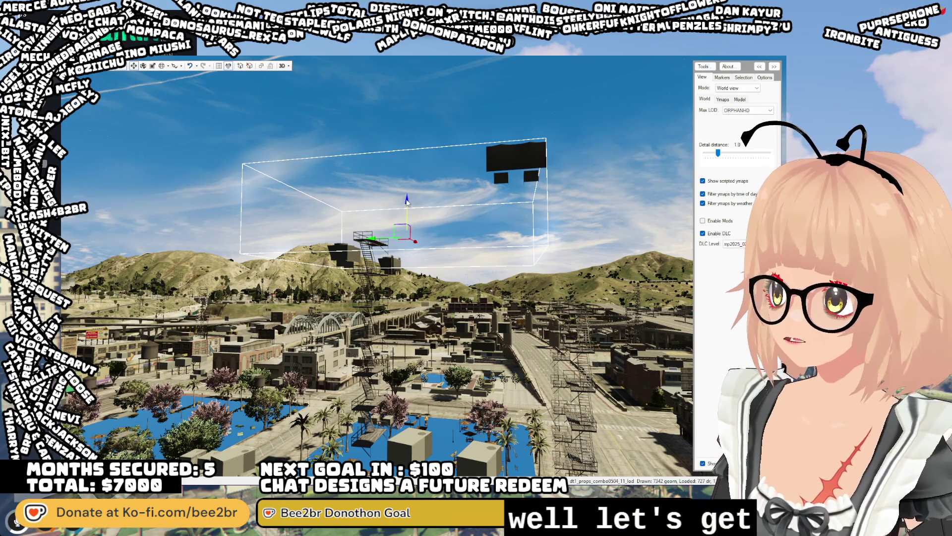
Delete the floating black object
key(Delete)
scroll(421, 283, up, 5)
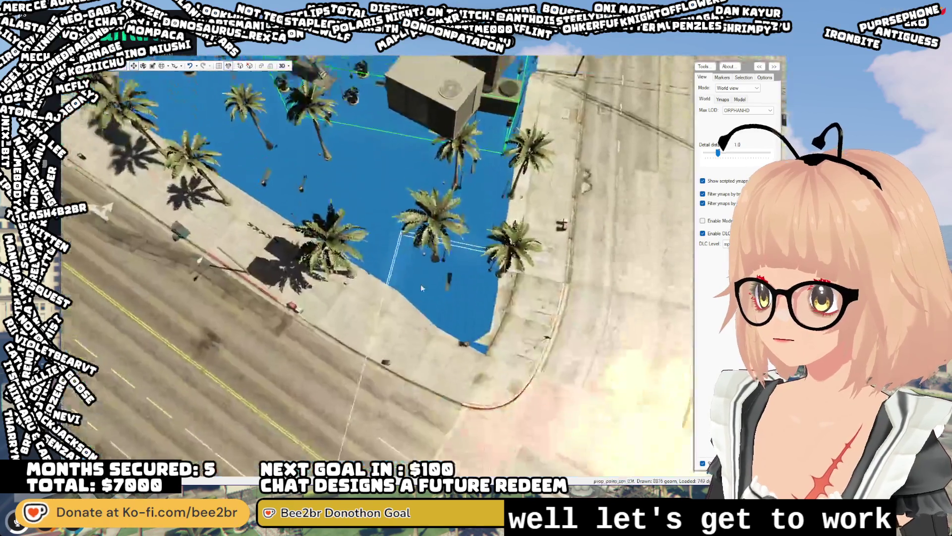
scroll(412, 241, down, 5)
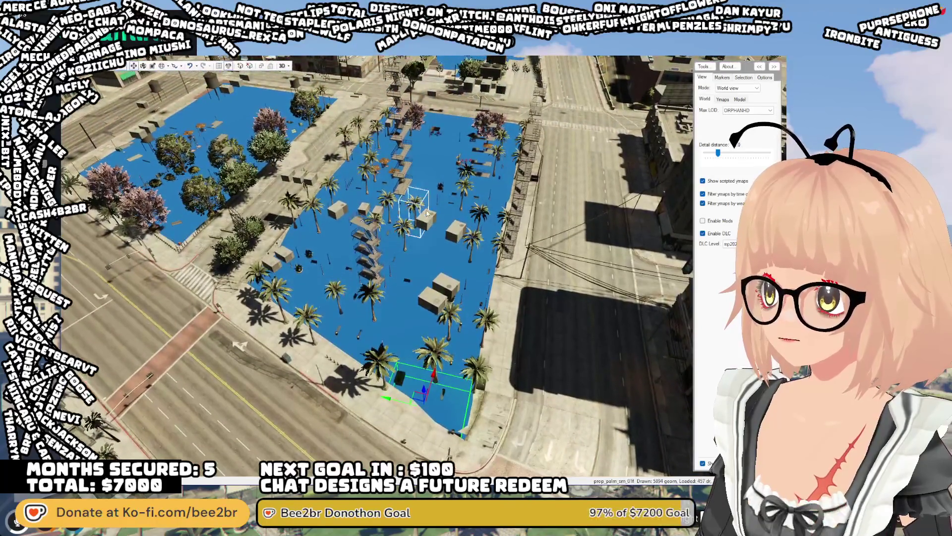
Delete the beige dt1_props_combo0504_20_lod box group beside the pool
click(427, 317)
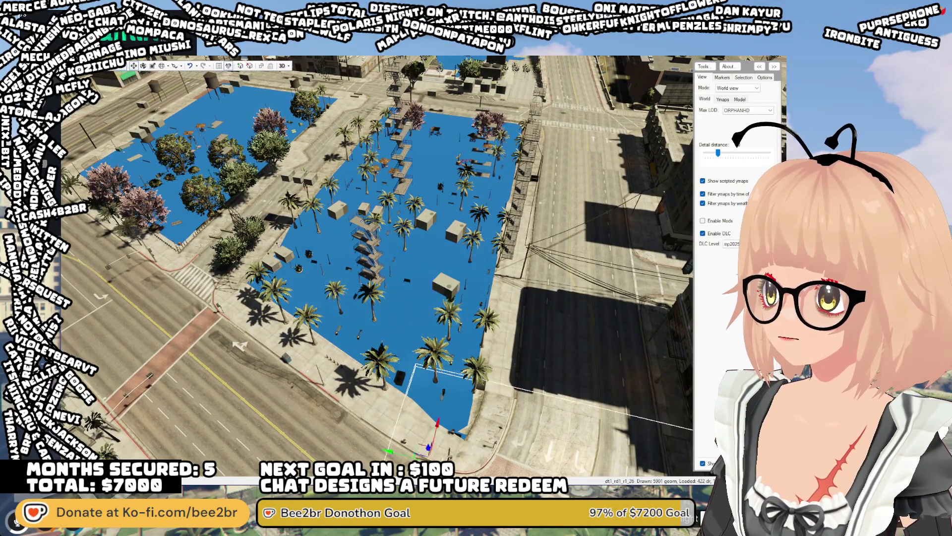
mouse_move(443, 419)
mouse_down()
mouse_move(430, 436)
mouse_move(428, 422)
mouse_move(461, 410)
mouse_move(466, 276)
mouse_up()
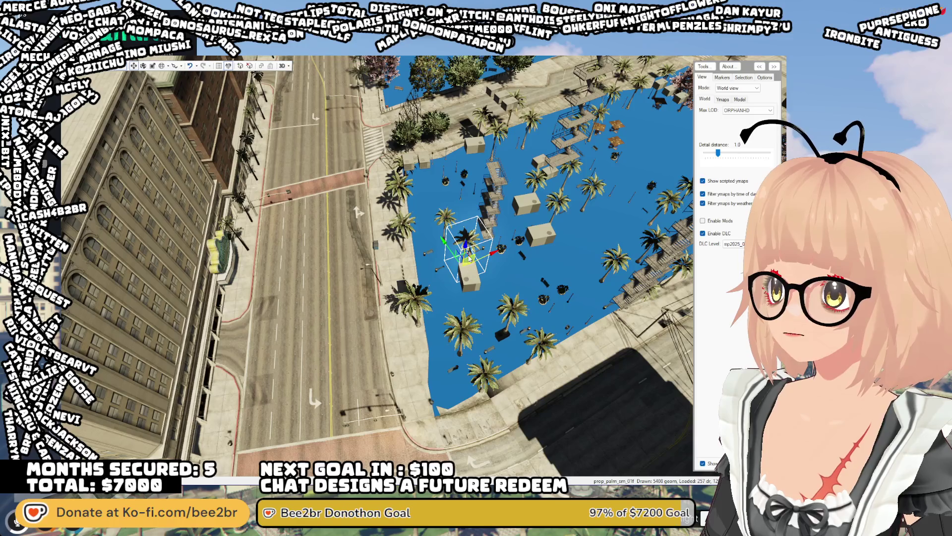
click(470, 268)
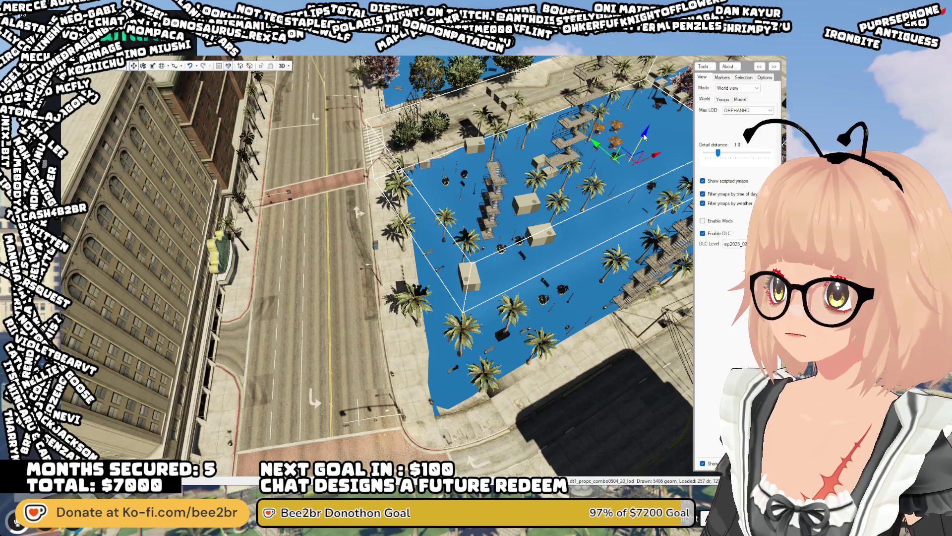
key(Delete)
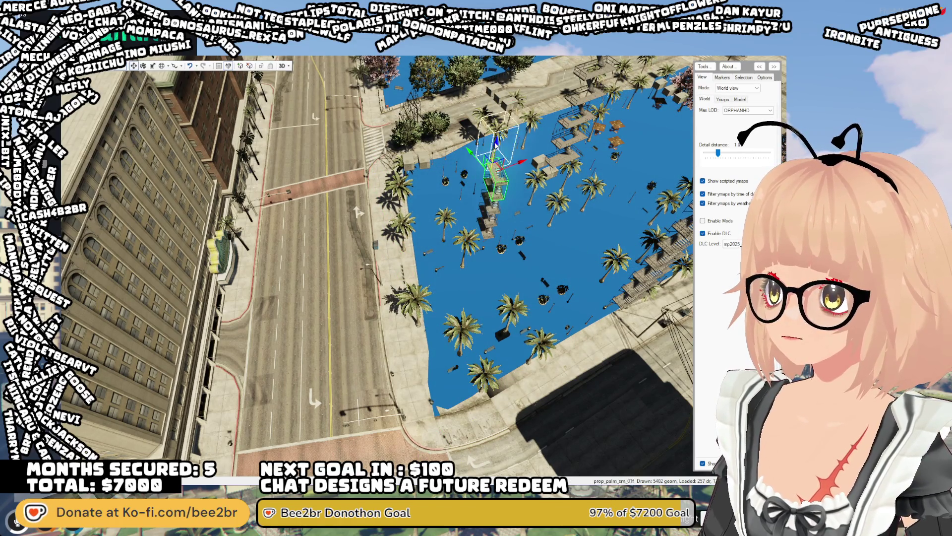
Delete several prop_firescape_01a fire-escape pieces from the park
click(486, 187)
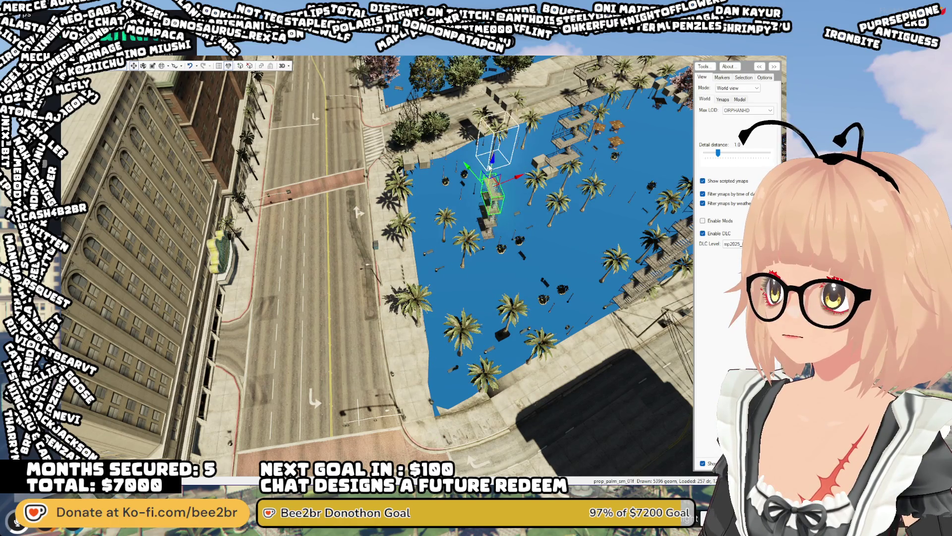
key(Delete)
click(490, 200)
key(Delete)
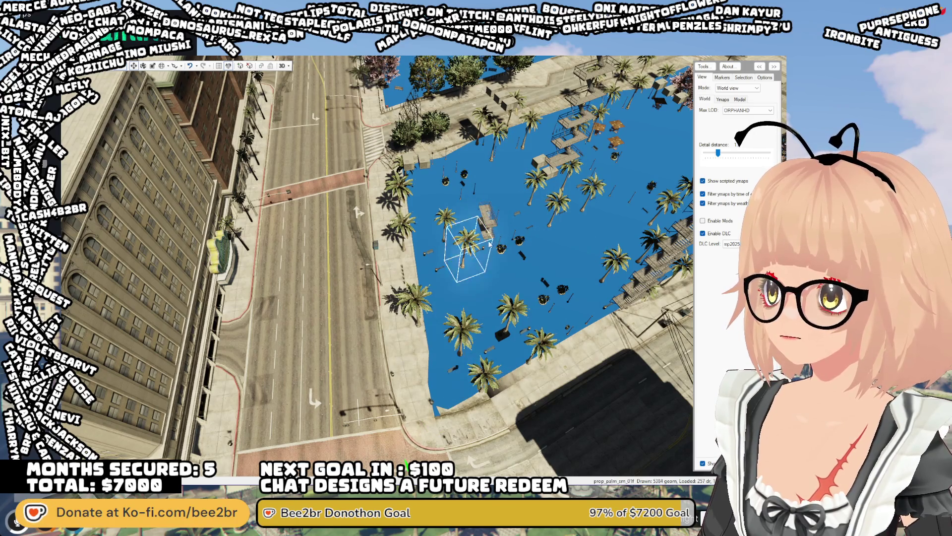
key(Delete)
click(486, 198)
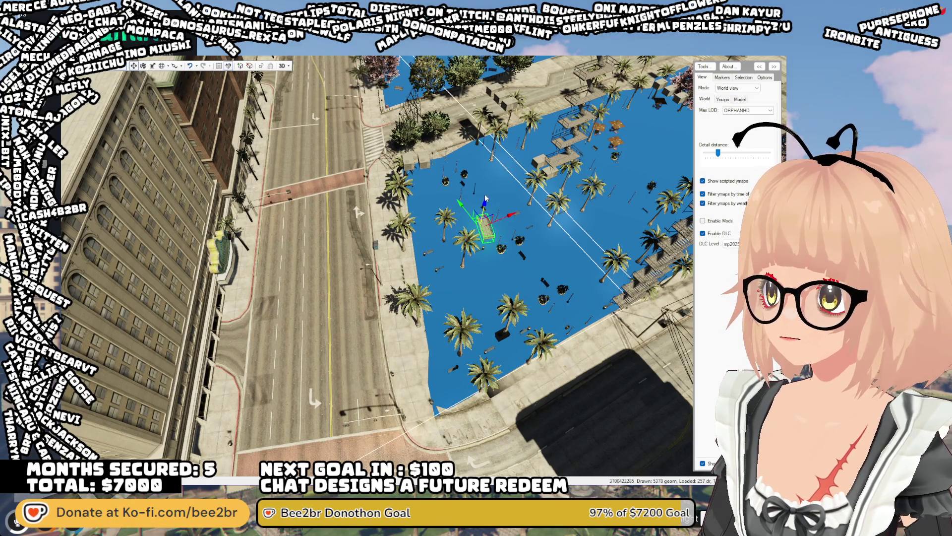
scroll(486, 228, down, 3)
mouse_move(486, 228)
mouse_down()
mouse_move(446, 377)
mouse_move(440, 347)
mouse_move(557, 258)
mouse_up()
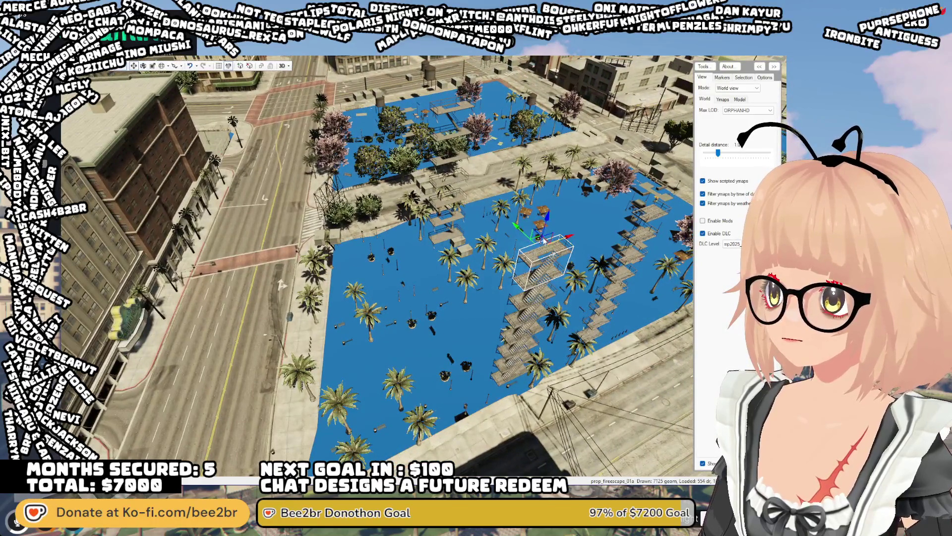
Delete four fire-escape stair pieces stacked in the middle of the plaza
click(544, 241)
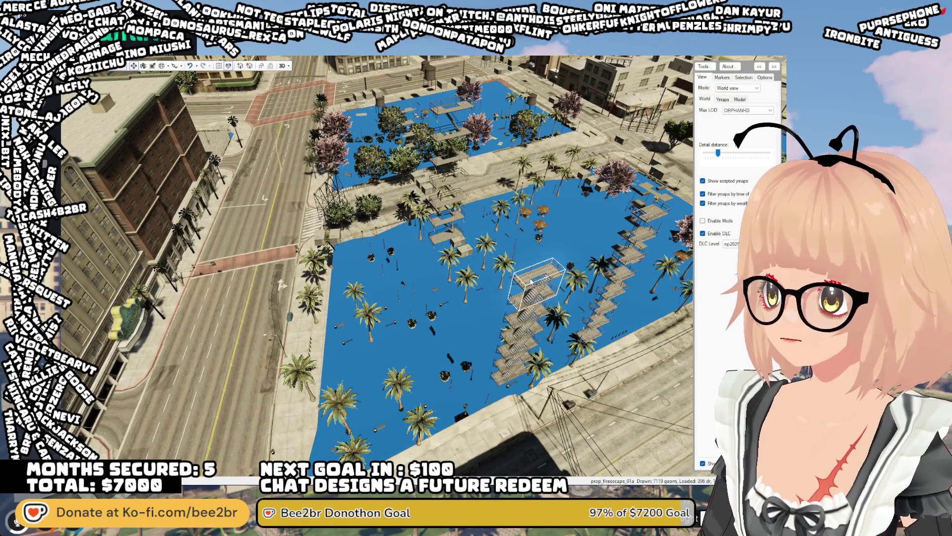
click(541, 242)
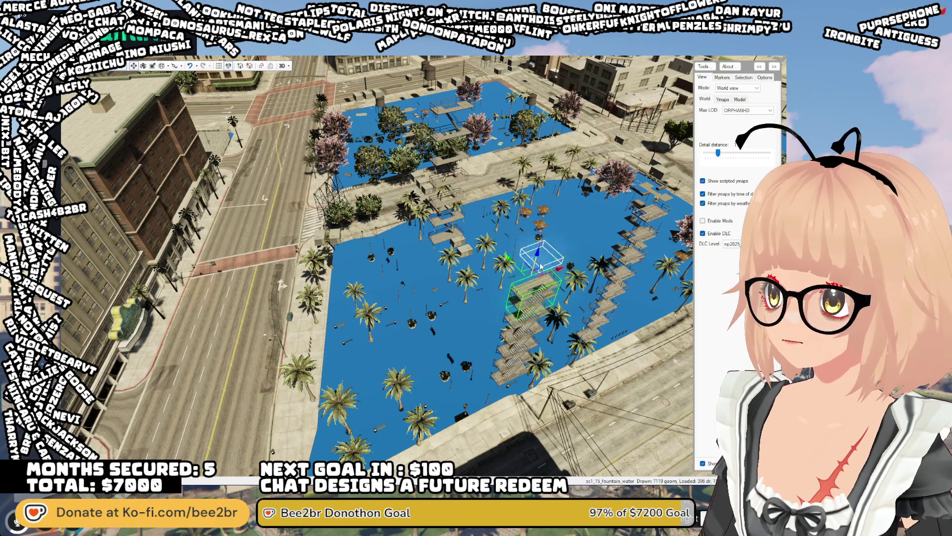
click(541, 300)
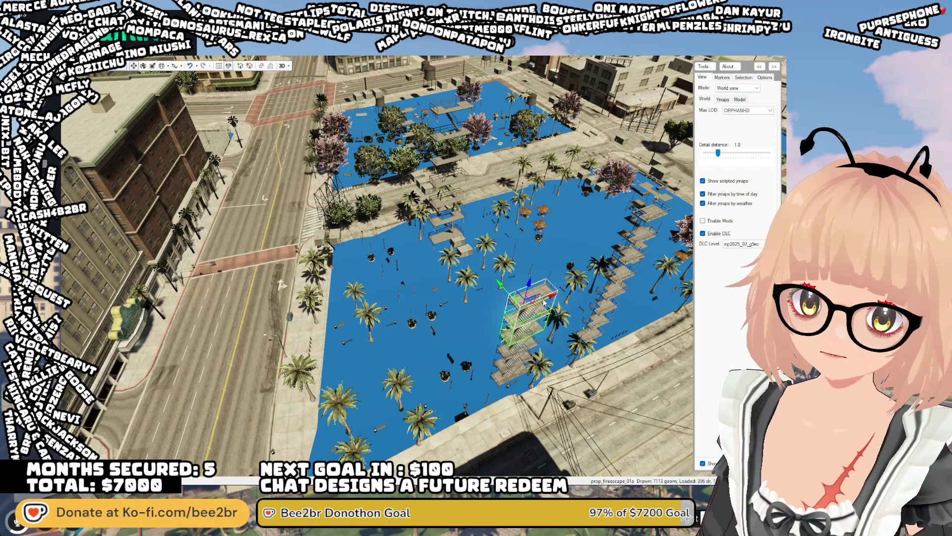
click(674, 232)
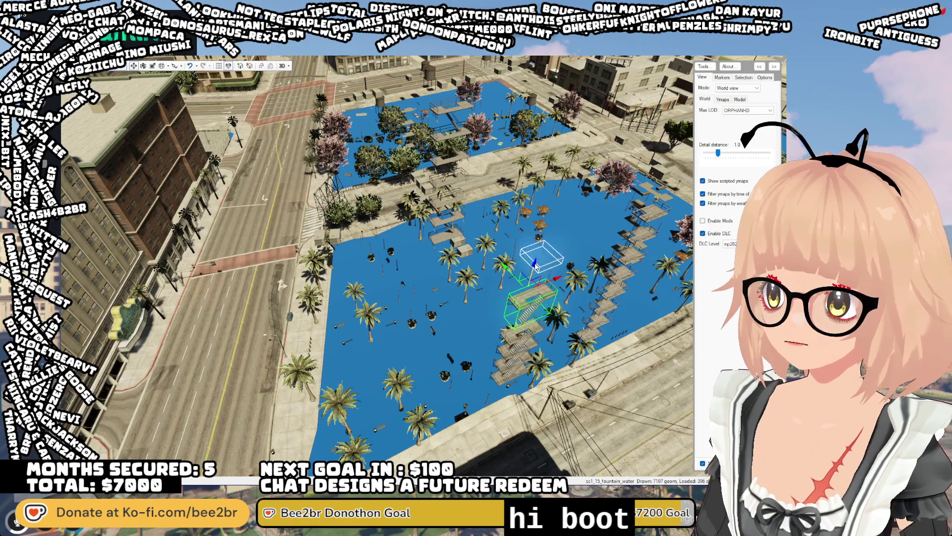
key(Delete)
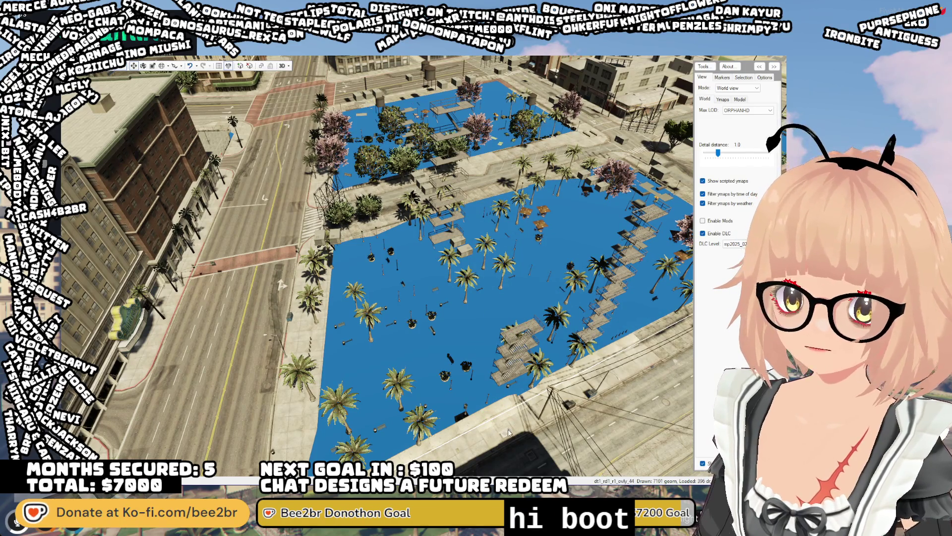
click(520, 336)
key(Delete)
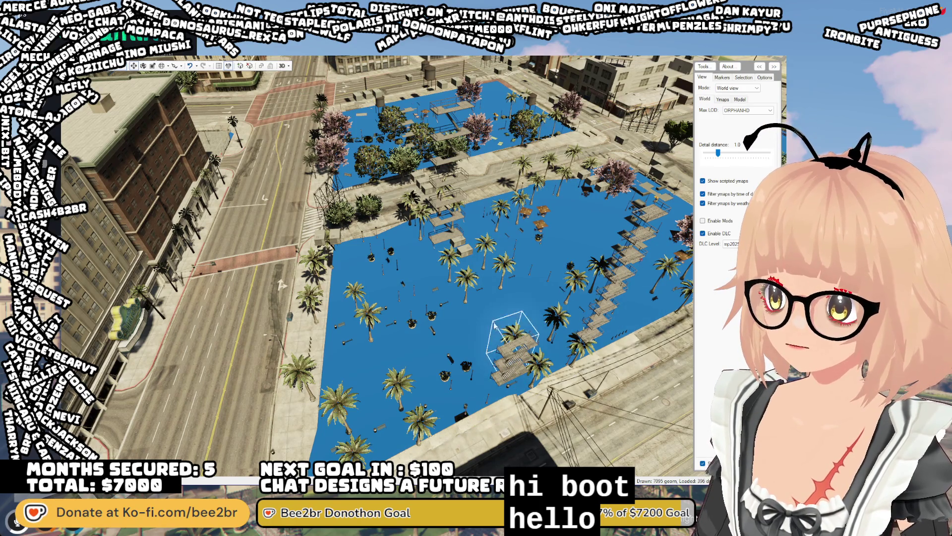
key(Delete)
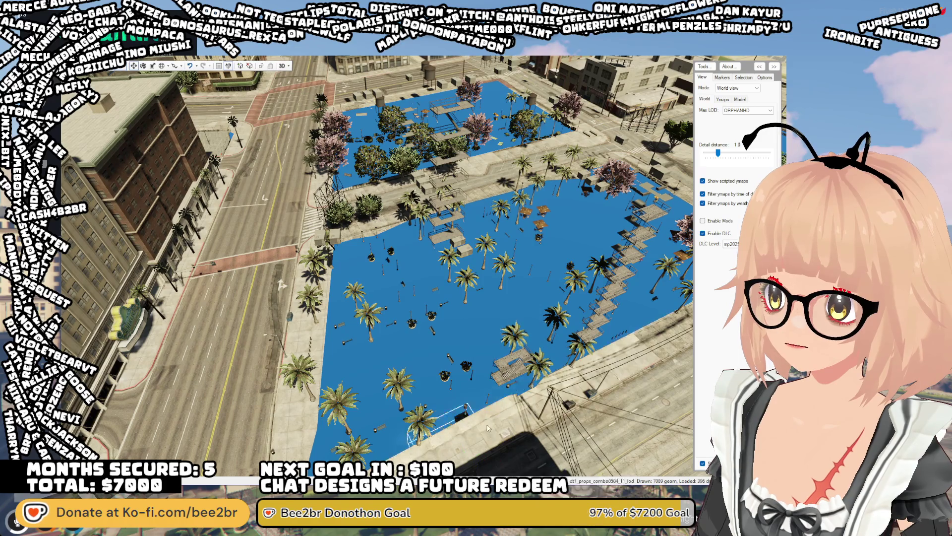
key(Delete)
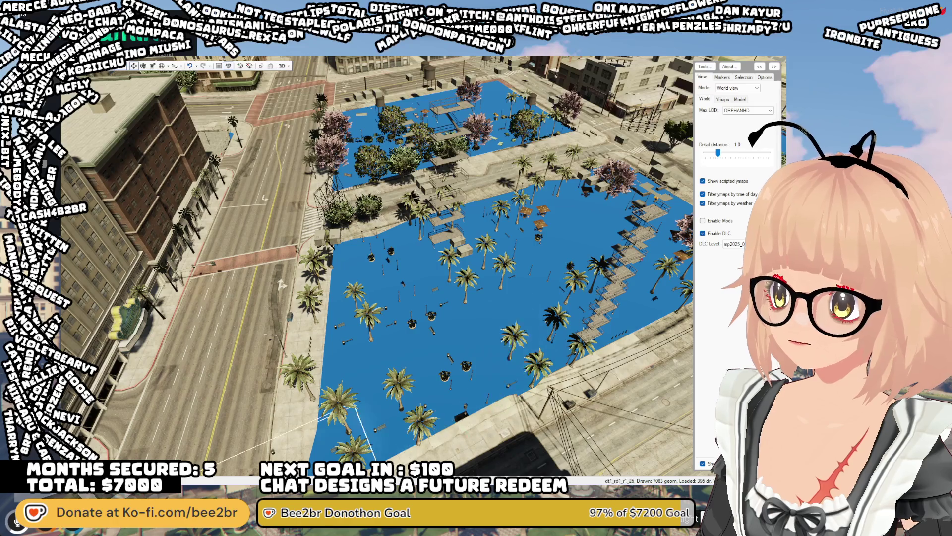
mouse_move(424, 318)
mouse_down()
mouse_move(383, 325)
mouse_move(397, 322)
mouse_up()
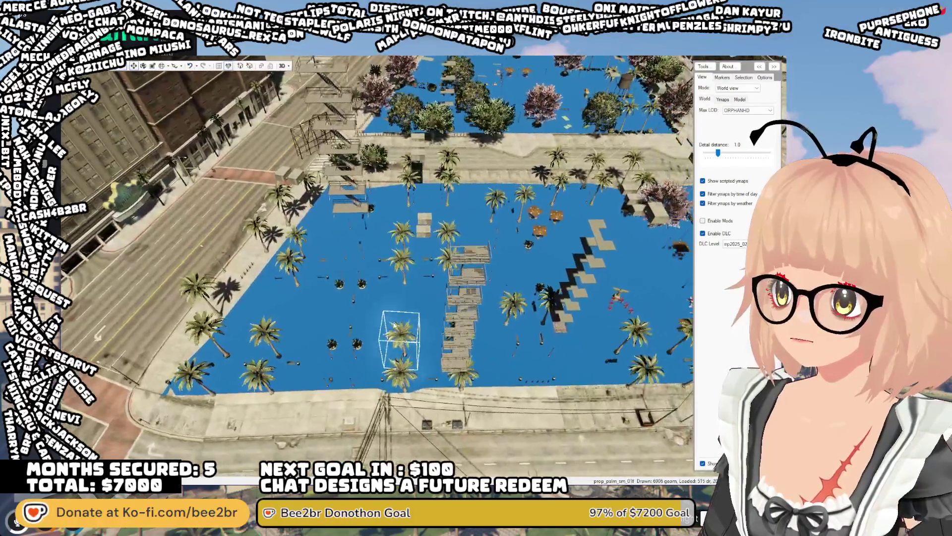
Delete the stair platform and top fire-escape piece, then select the scaffolding box
key(Delete)
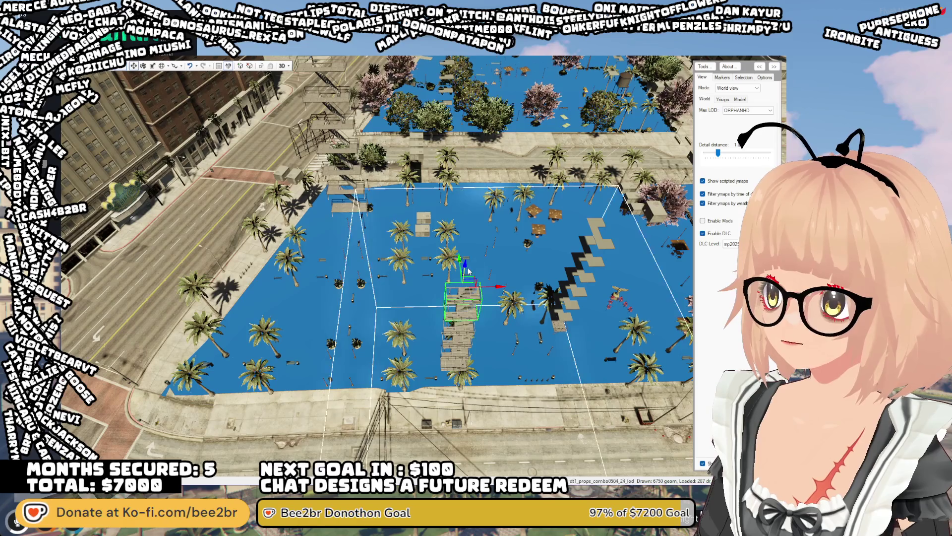
key(Delete)
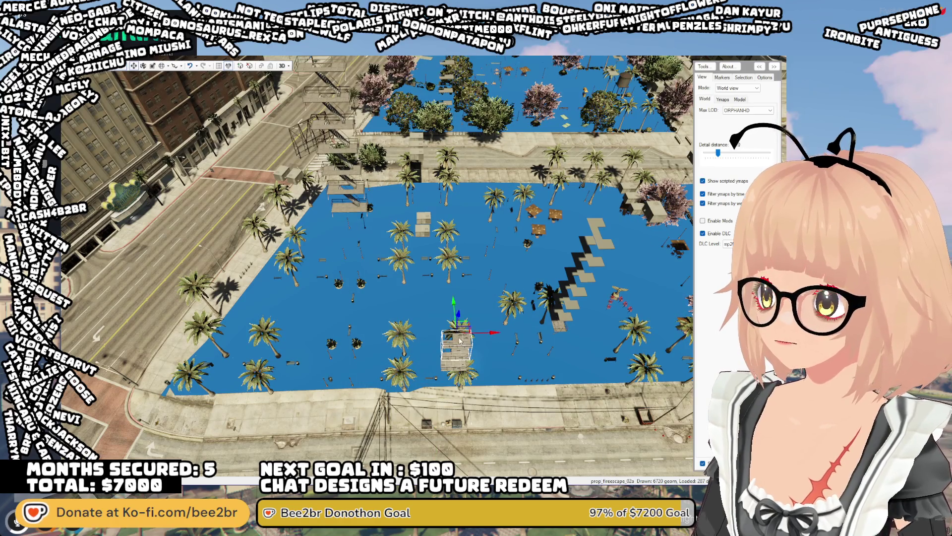
click(458, 356)
click(454, 377)
click(449, 368)
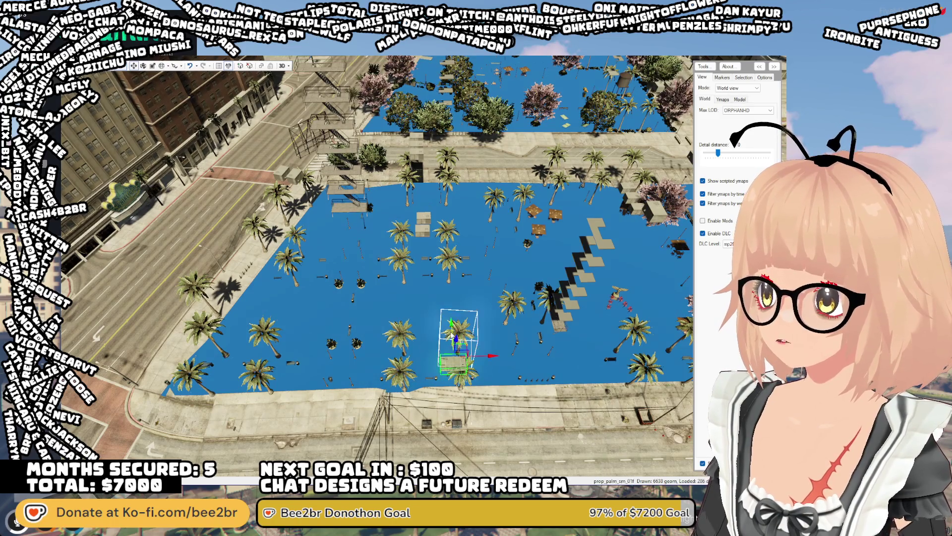
Move closer to the scaffolding and undo an accidental move of the structure
mouse_move(456, 357)
mouse_down()
mouse_move(453, 332)
mouse_move(423, 342)
mouse_move(432, 301)
mouse_up()
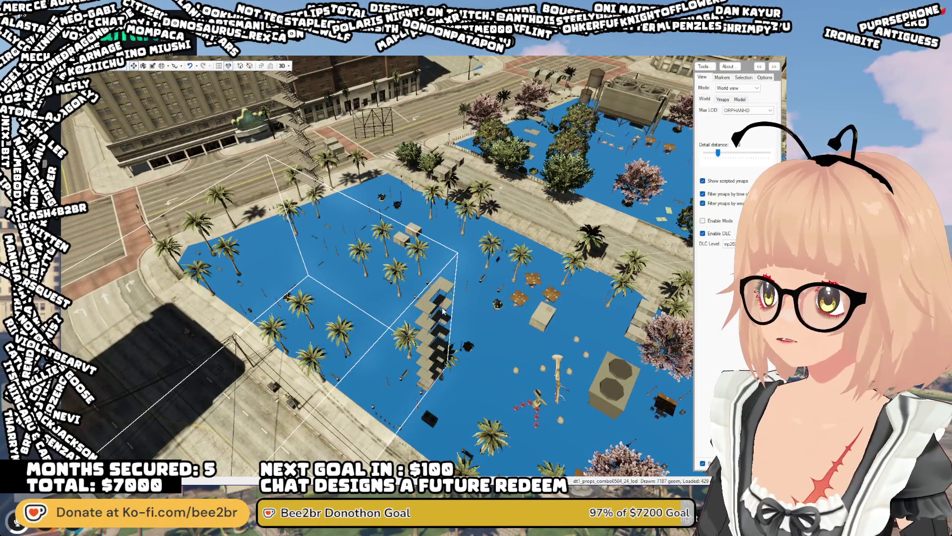
scroll(443, 311, down, 5)
scroll(436, 298, up, 5)
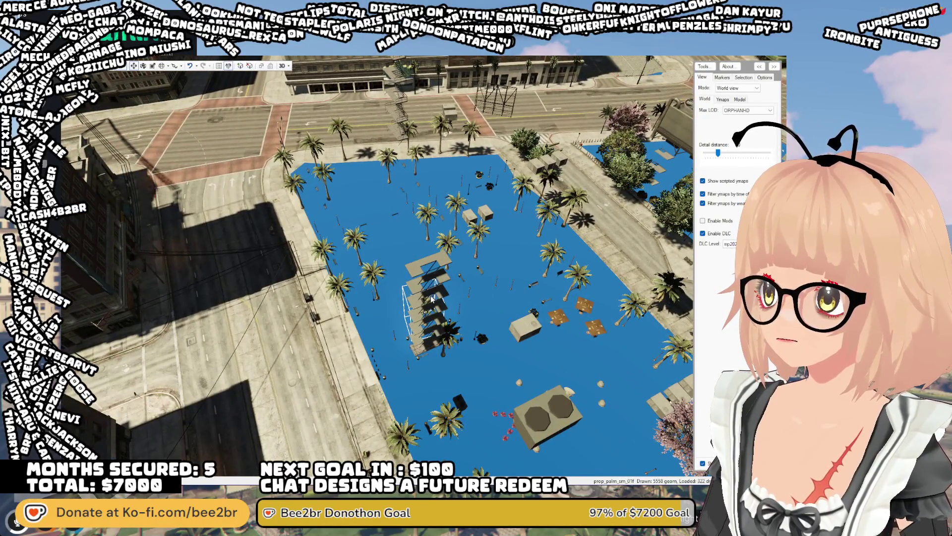
mouse_move(432, 298)
mouse_down()
mouse_move(390, 282)
mouse_move(411, 268)
mouse_up()
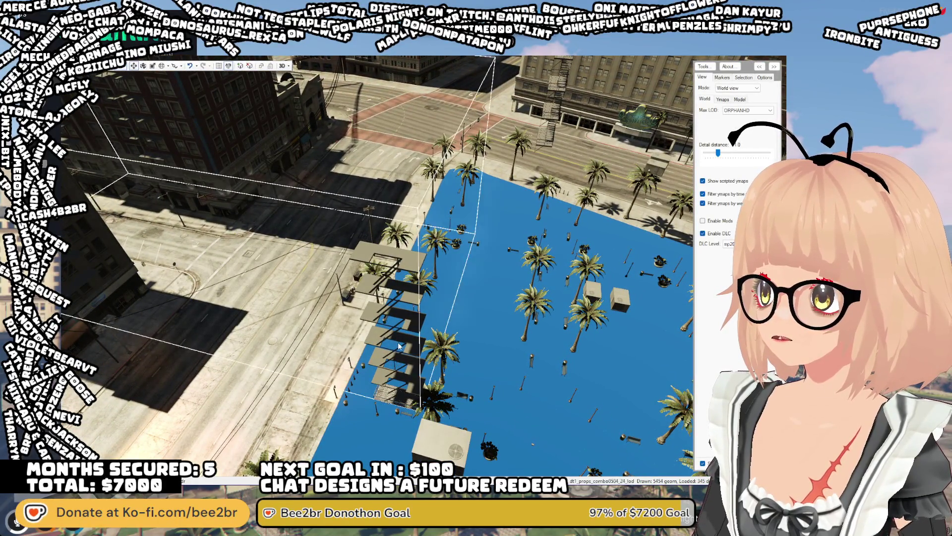
mouse_move(158, 169)
mouse_down()
mouse_move(170, 184)
mouse_move(277, 167)
mouse_move(388, 218)
mouse_up()
key(ctrl+z)
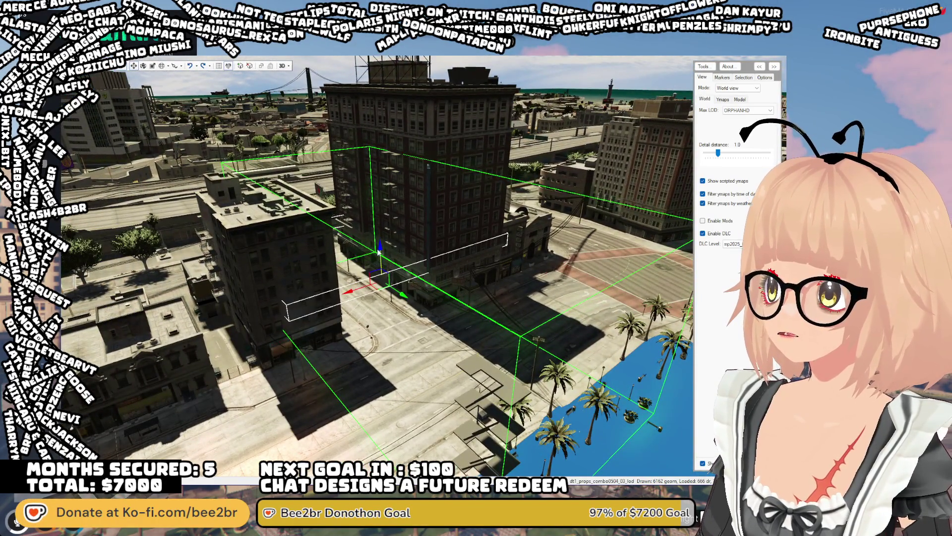
Delete the canopy structure and an air-conditioning unit in the plaza
key(Delete)
key(w)
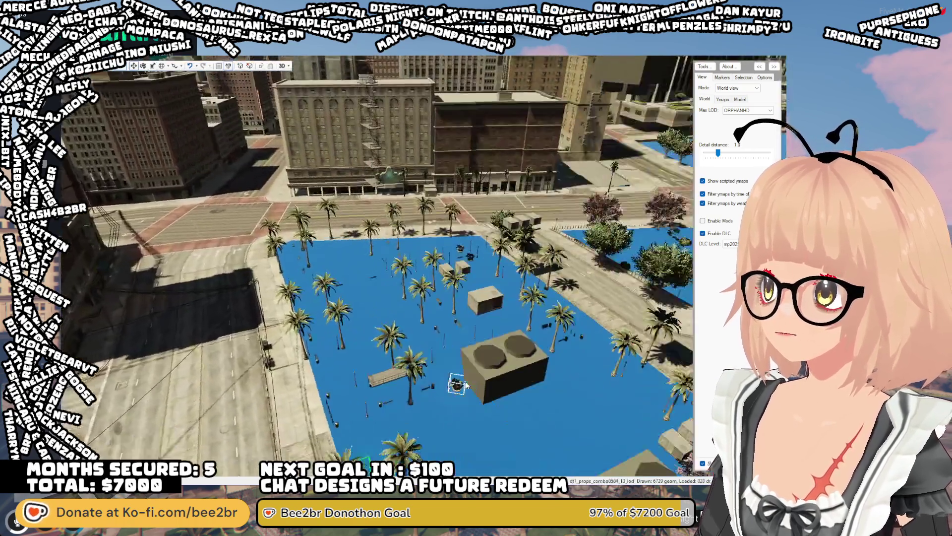
click(465, 385)
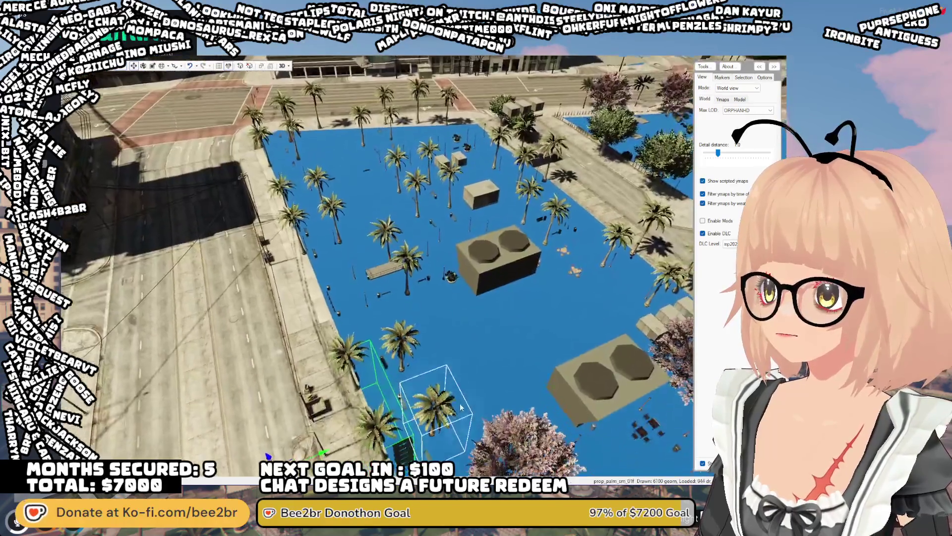
key(s)
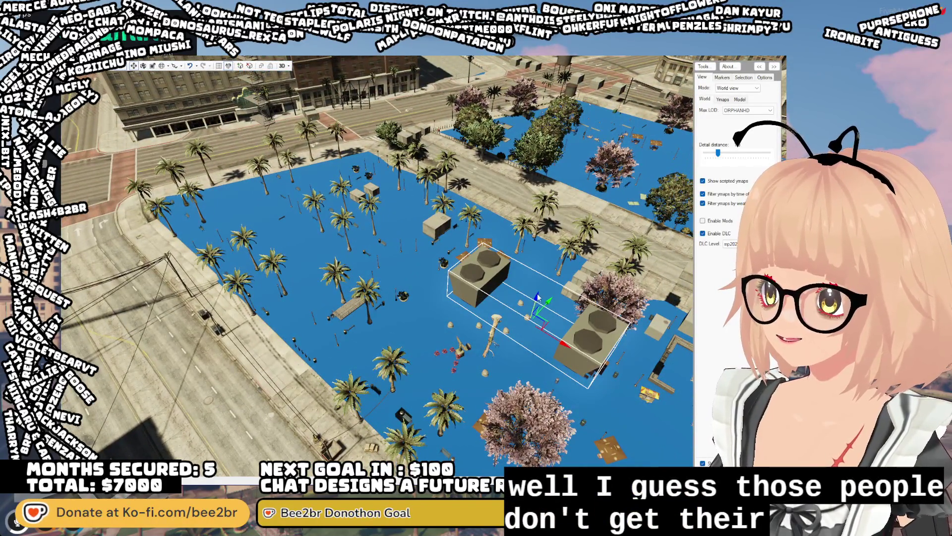
key(Delete)
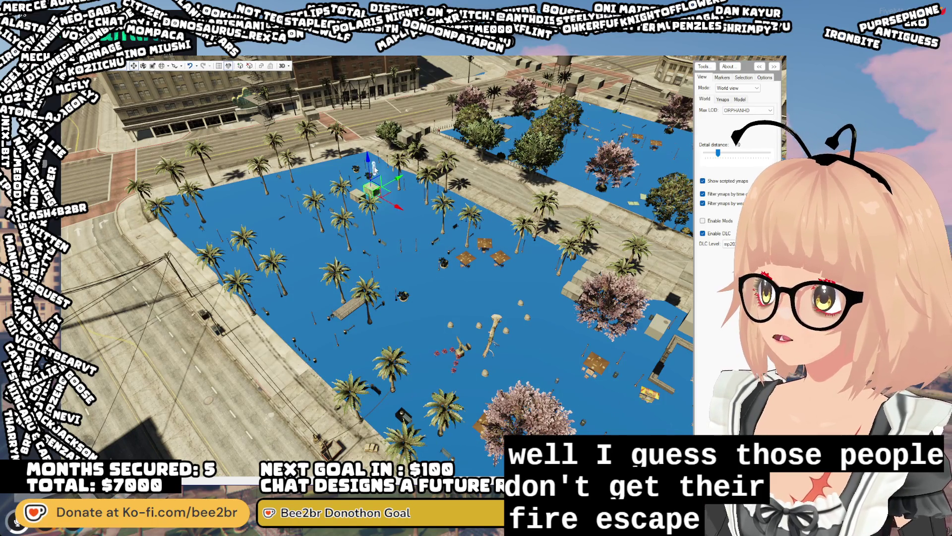
key(Escape)
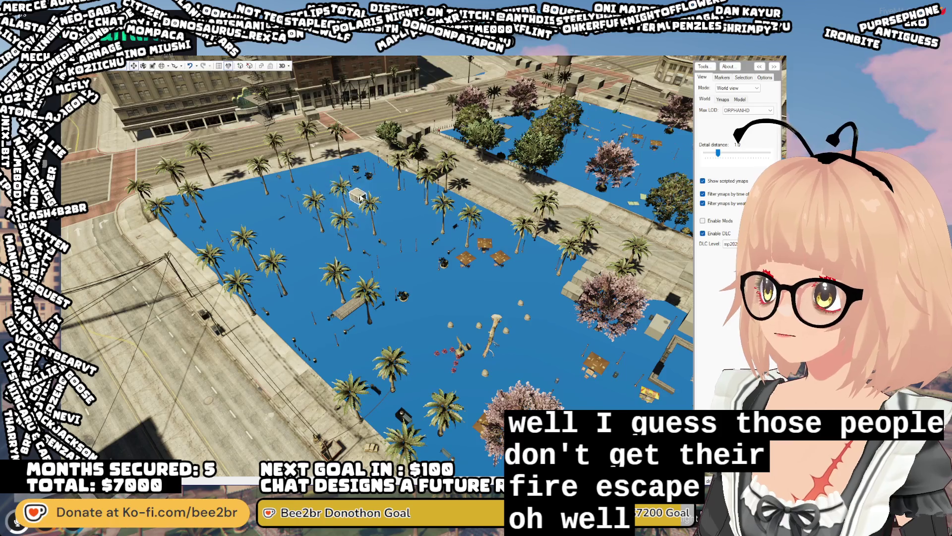
Fly to the brick building beside the park and delete its fire-escape pieces
scroll(379, 269, down, 3)
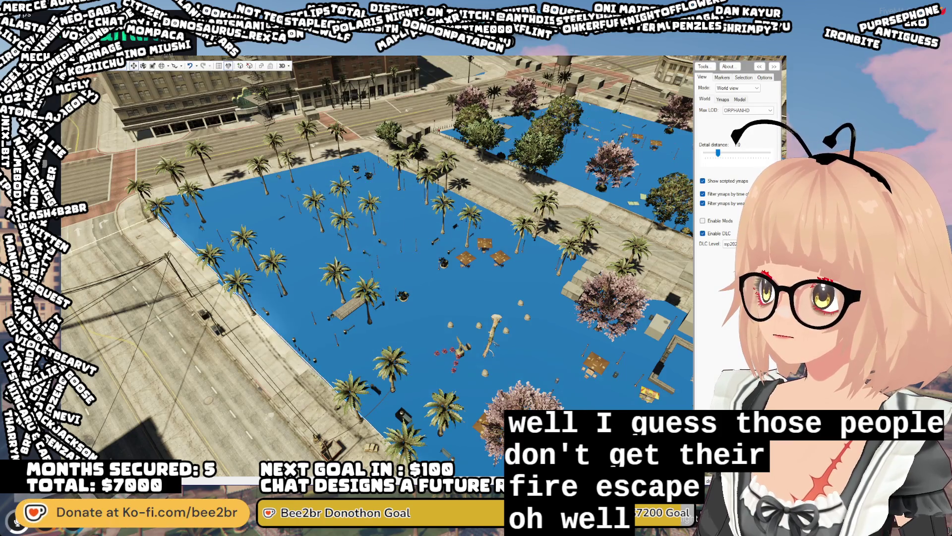
drag(378, 268, 138, 255)
key(w)
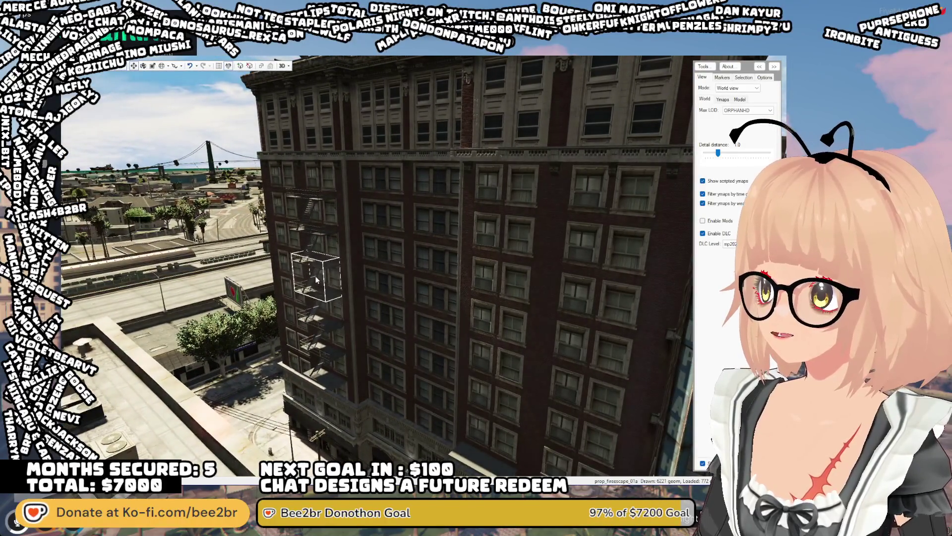
scroll(311, 217, down, 3)
drag(445, 340, 457, 306)
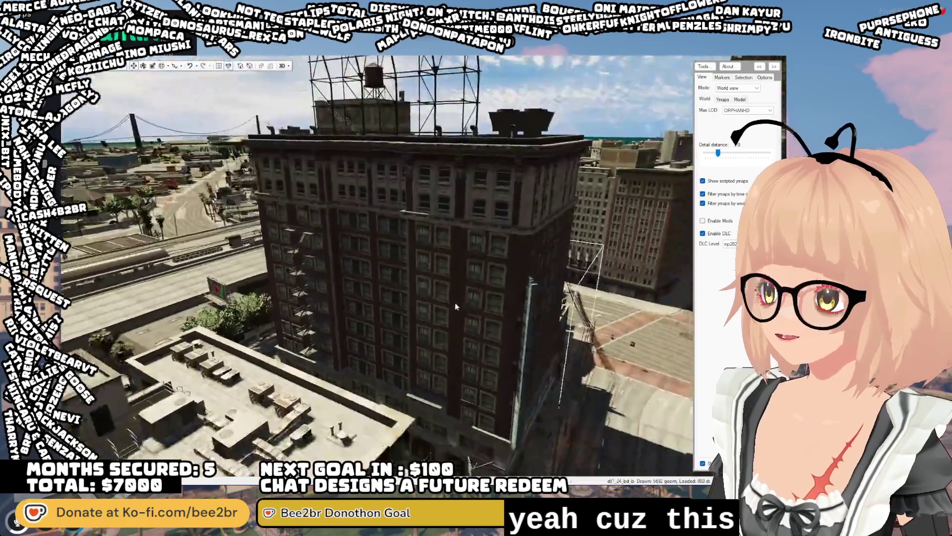
scroll(456, 306, down, 5)
mouse_move(545, 318)
mouse_down()
mouse_move(588, 323)
mouse_move(526, 281)
mouse_move(548, 277)
mouse_move(422, 153)
mouse_up()
scroll(527, 281, up, 5)
scroll(548, 278, down, 5)
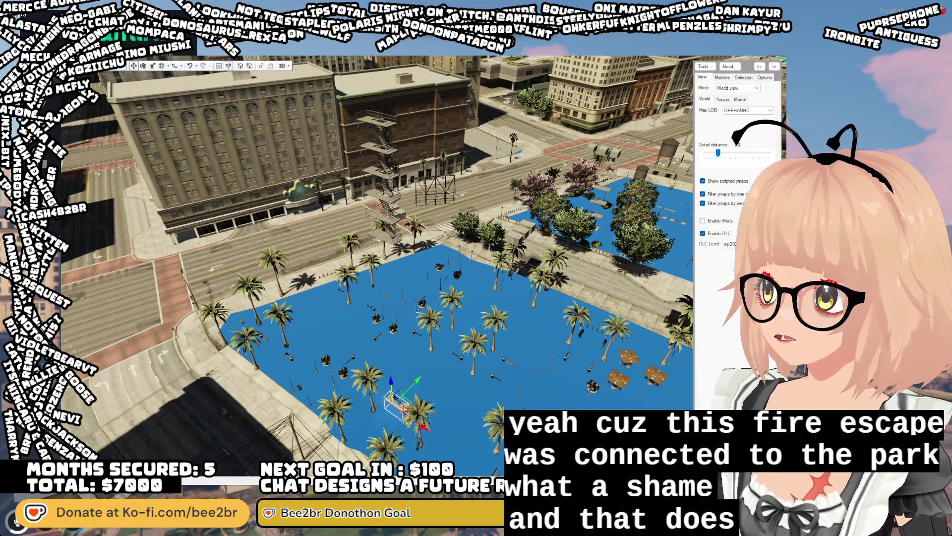
click(371, 112)
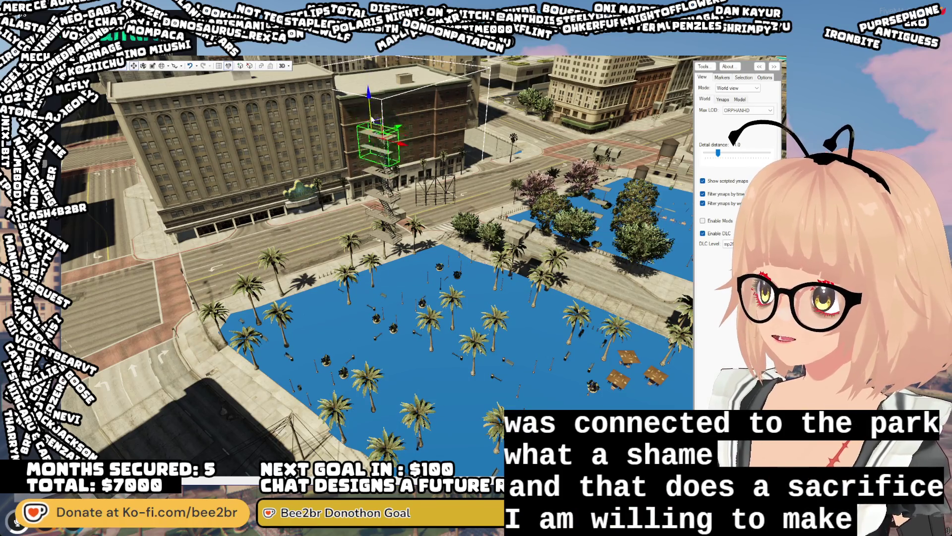
key(Escape)
key(Escape)
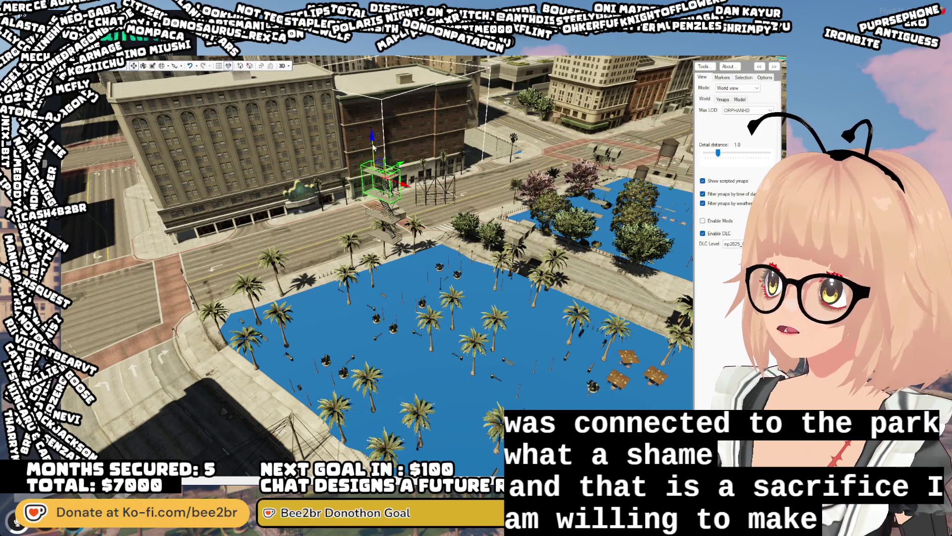
key(Escape)
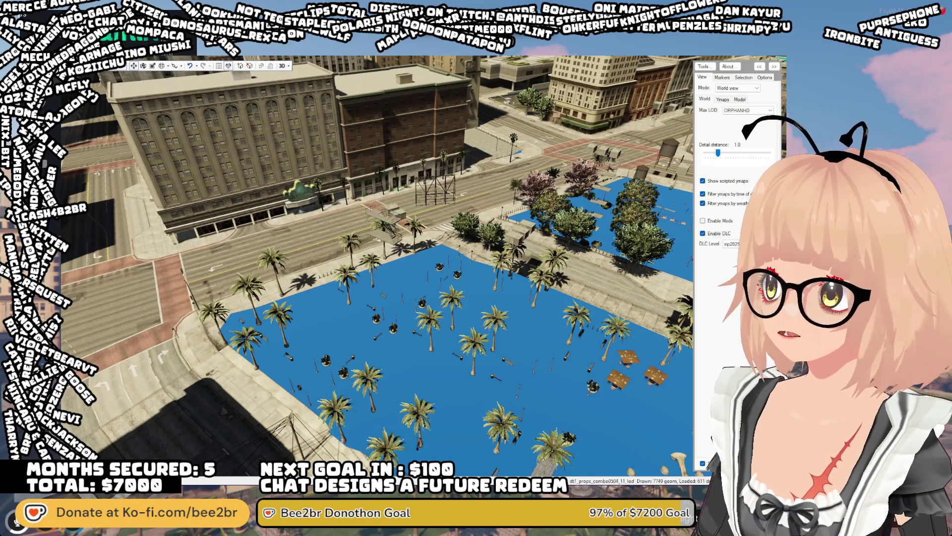
Delete the fire-escape and window-access objects, an aircon prop, the ficus plant and the billboard
key(Escape)
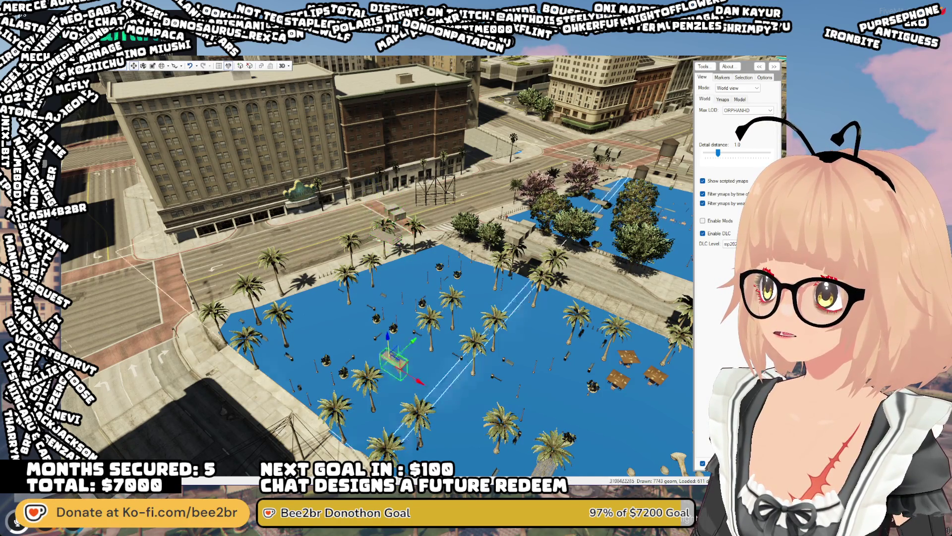
click(383, 234)
key(Escape)
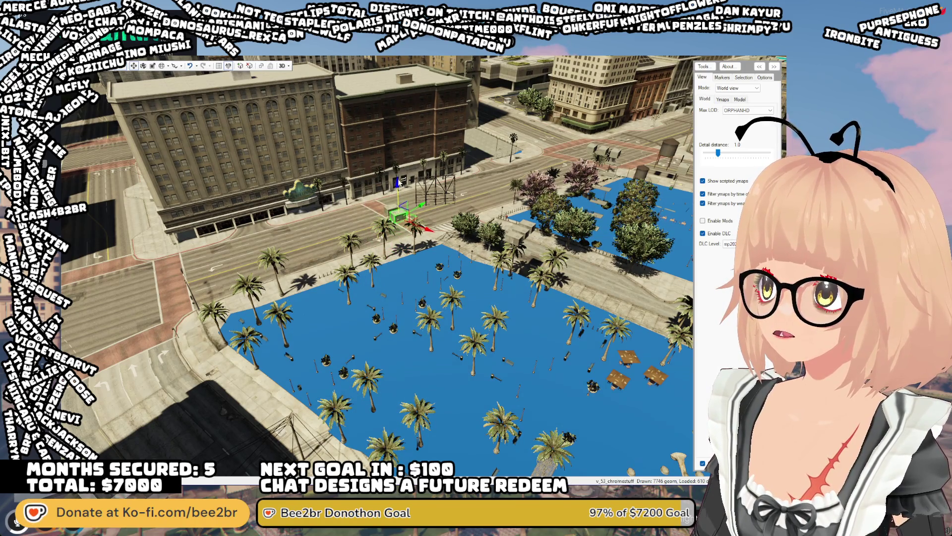
key(Escape)
key(w)
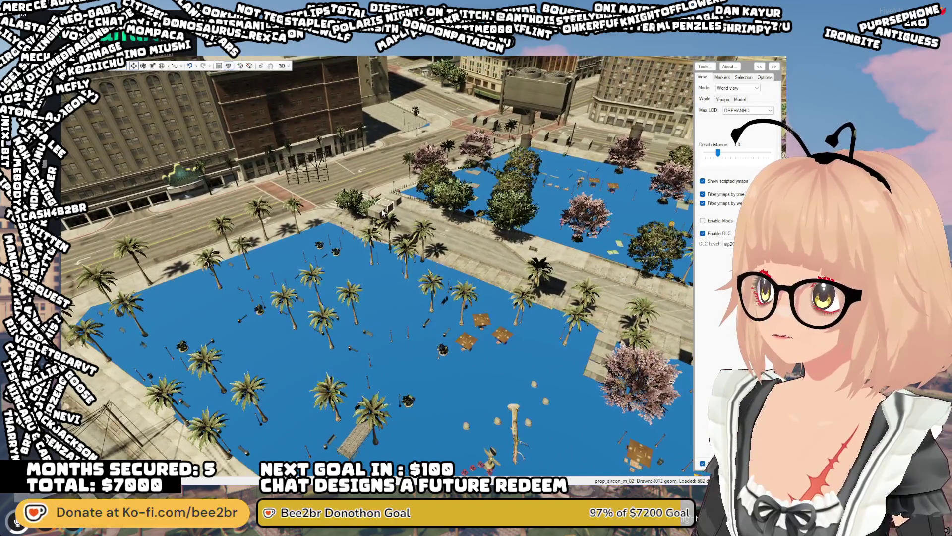
key(Escape)
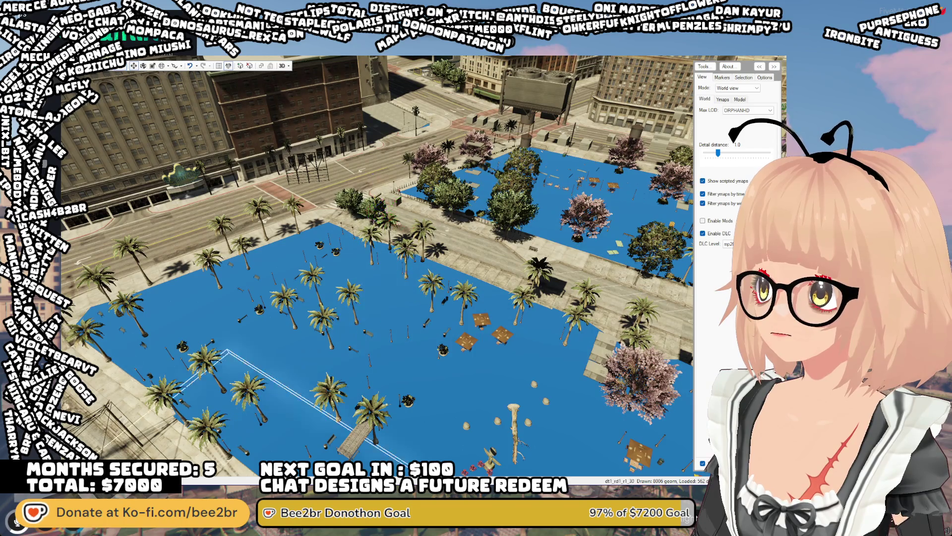
key(Escape)
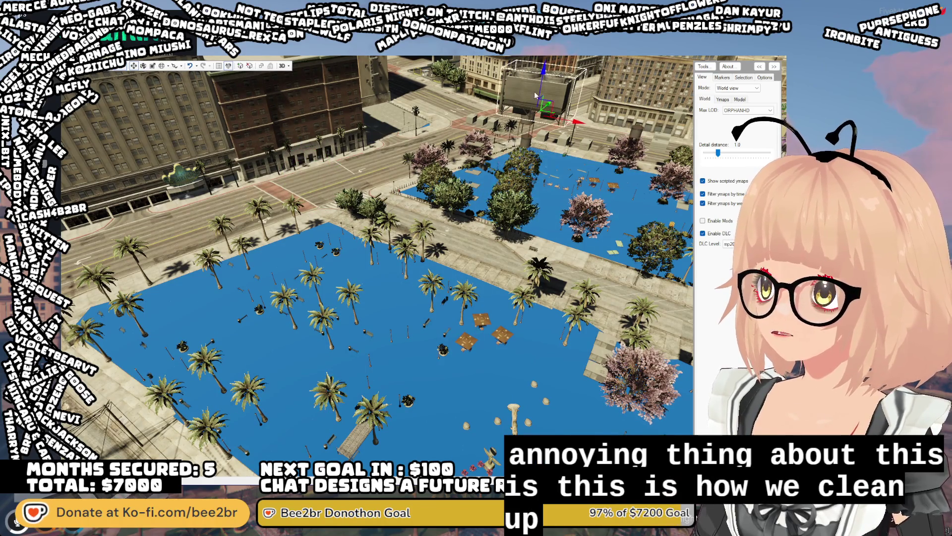
key(Delete)
click(479, 417)
Swing the view across the plaza and select the cherry tree
drag(483, 324, 416, 402)
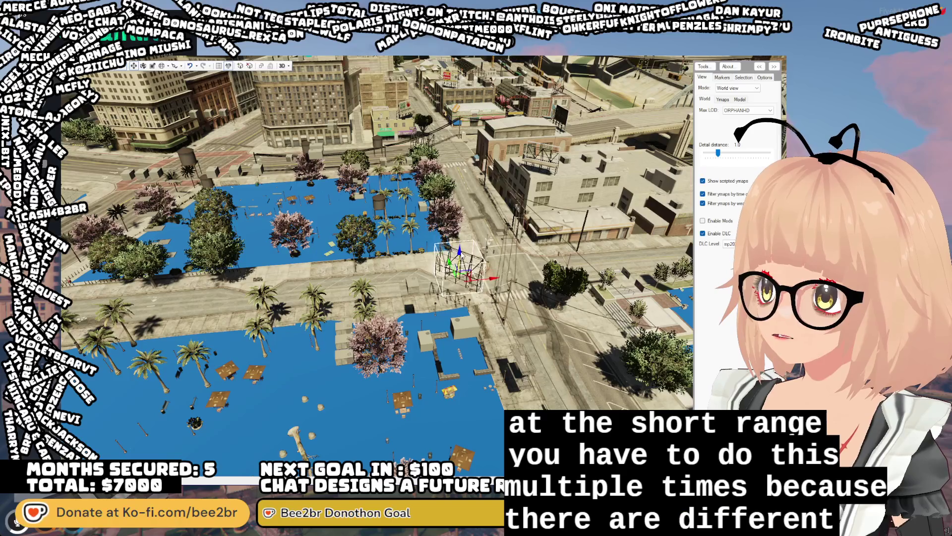
scroll(414, 419, down, 5)
click(396, 342)
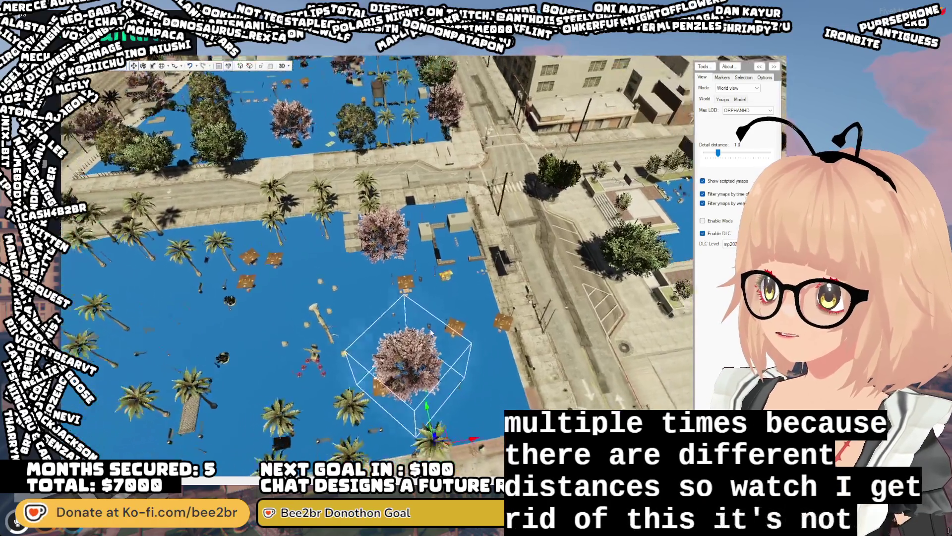
scroll(430, 331, down, 8)
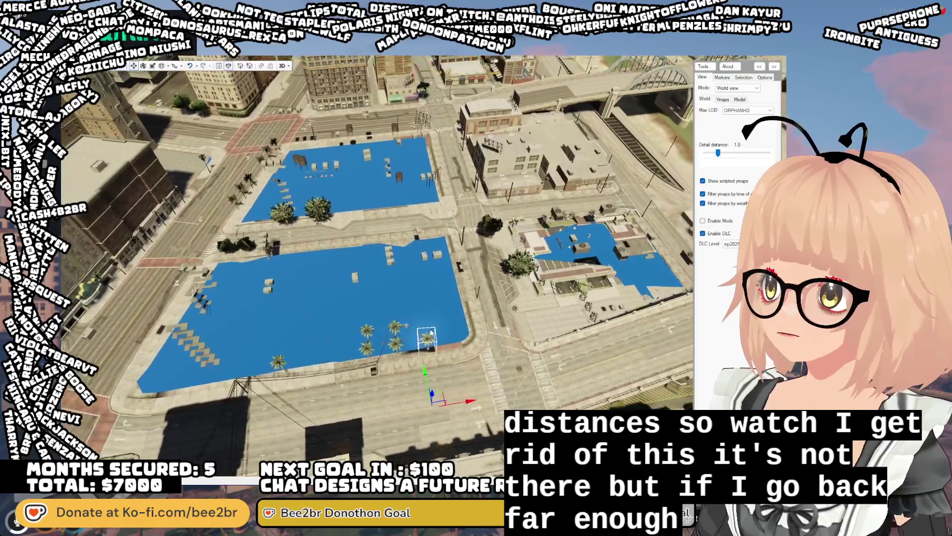
scroll(430, 330, up, 3)
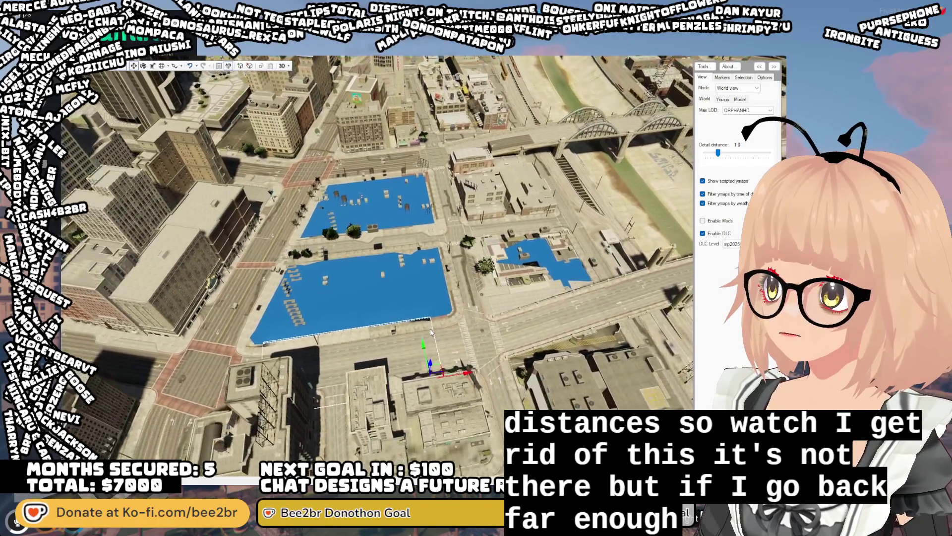
scroll(430, 326, up, 5)
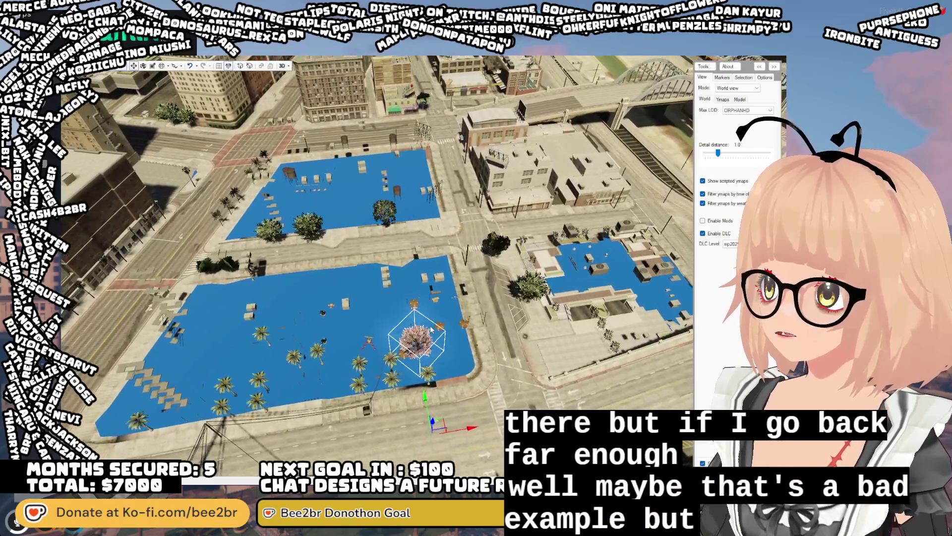
scroll(430, 325, down, 5)
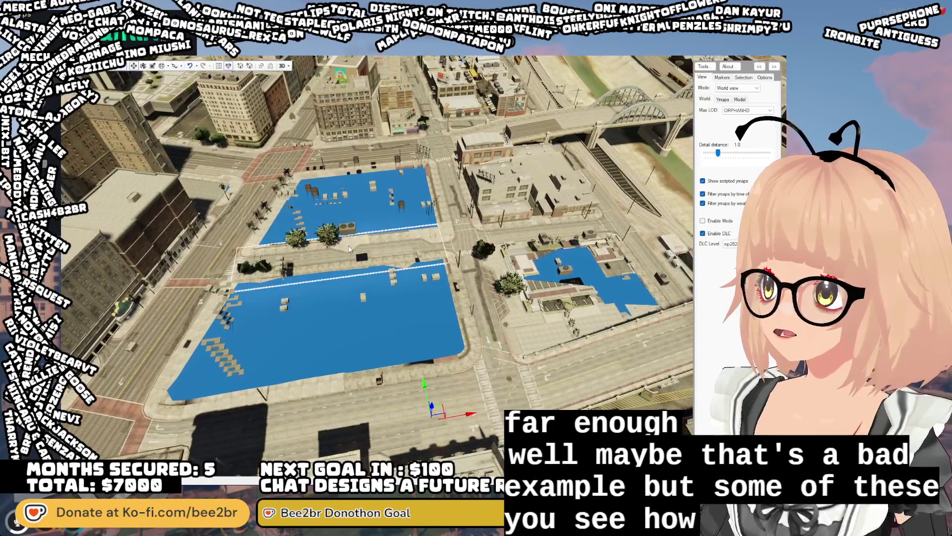
scroll(362, 244, up, 3)
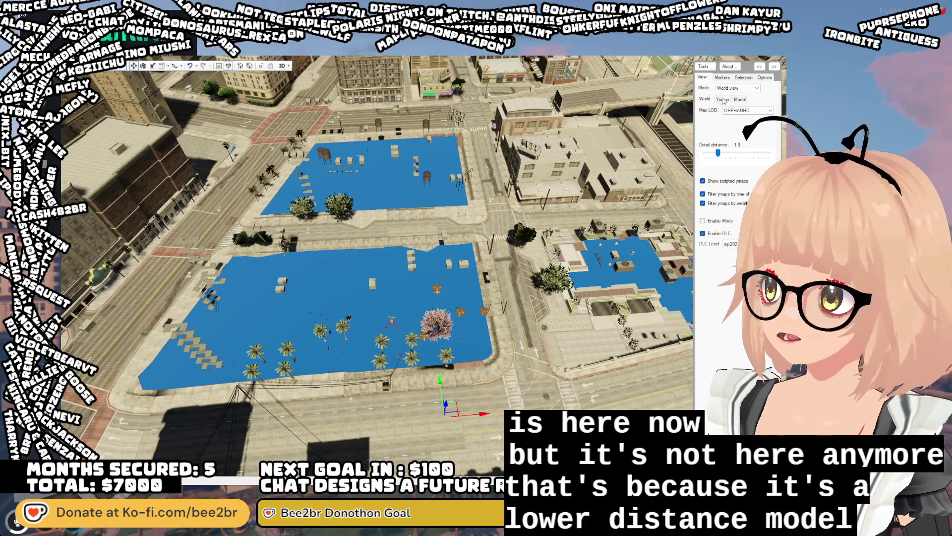
Lower Max LOD from ORPHANHD to HD so the trees stop drawing
key(Up)
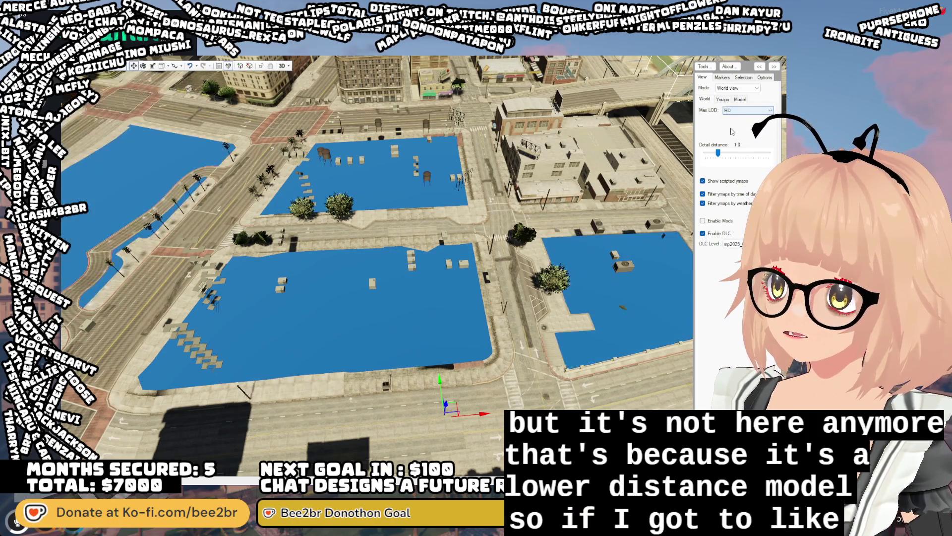
scroll(525, 177, down, 3)
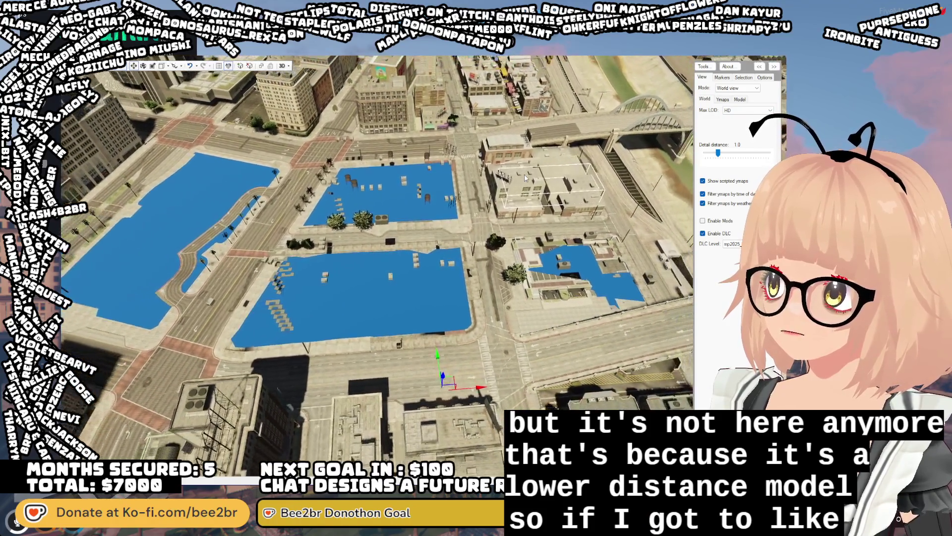
scroll(525, 177, up, 5)
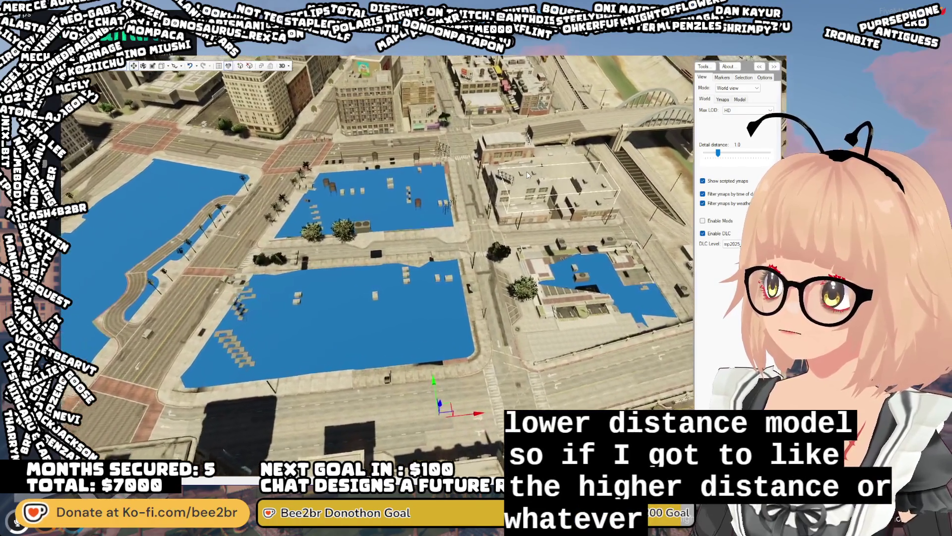
click(735, 111)
Set Max LOD back to ORPHANHD and delete the birch tree on the smaller blue block
click(739, 119)
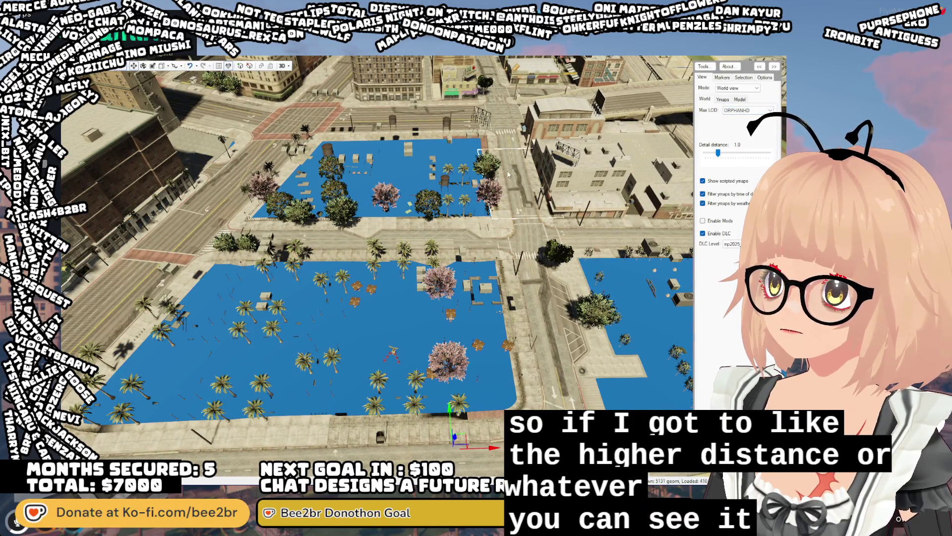
scroll(516, 223, up, 3)
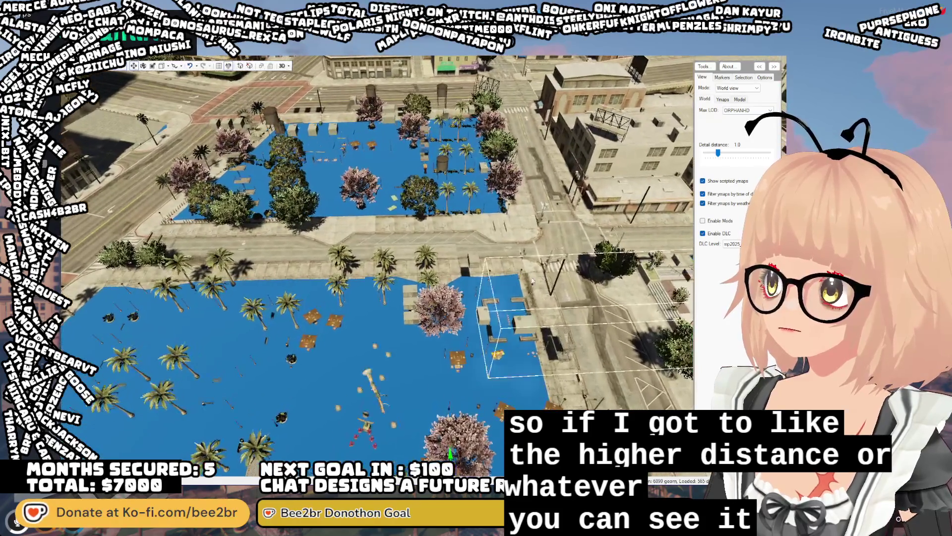
drag(536, 291, 528, 280)
click(528, 280)
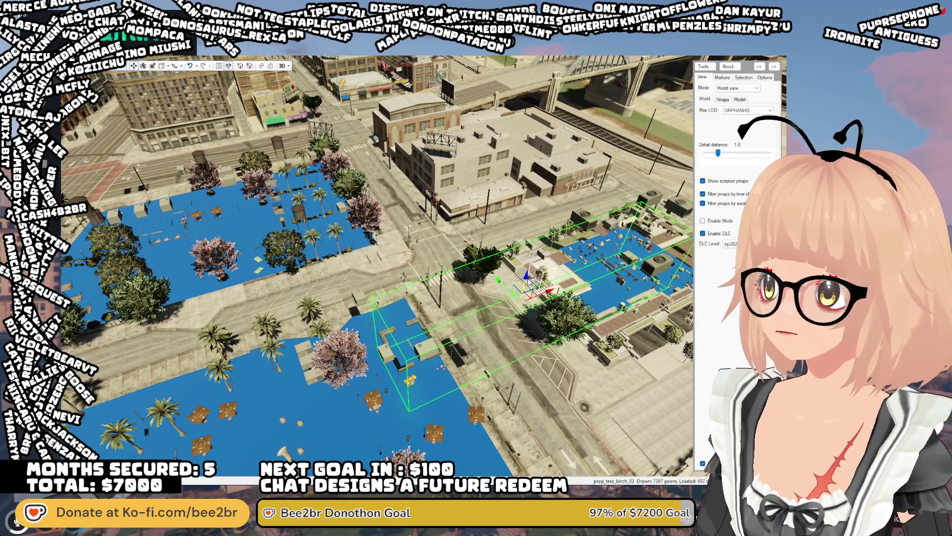
key(Escape)
Delete a palm prop in the plaza and select the long cable over the park
mouse_move(496, 357)
mouse_down()
mouse_move(508, 359)
mouse_move(420, 327)
mouse_up()
click(420, 327)
key(Escape)
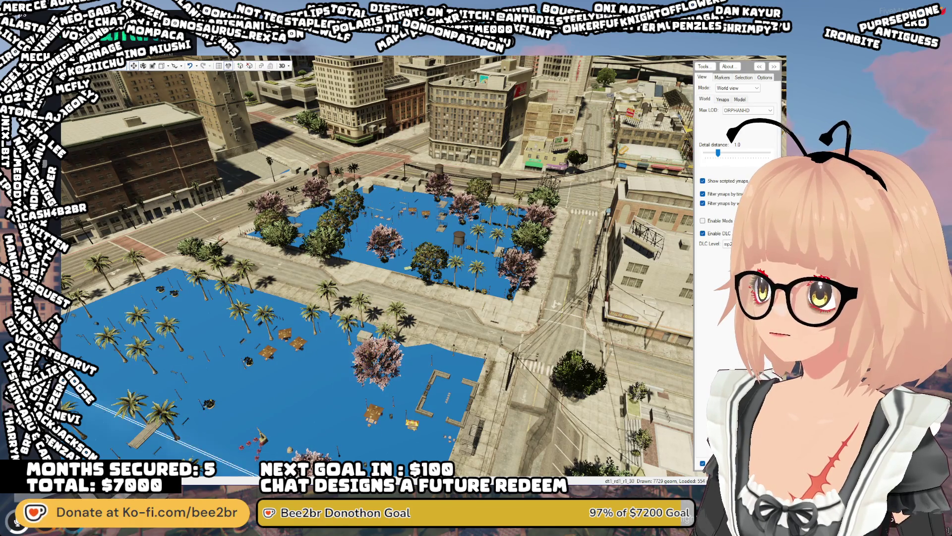
click(361, 310)
scroll(432, 304, up, 3)
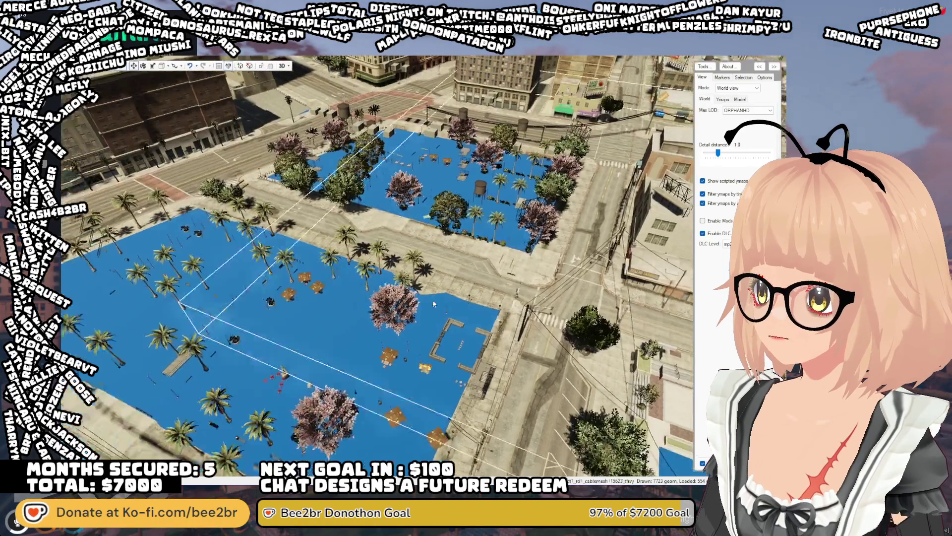
scroll(432, 299, down, 3)
drag(433, 299, 477, 267)
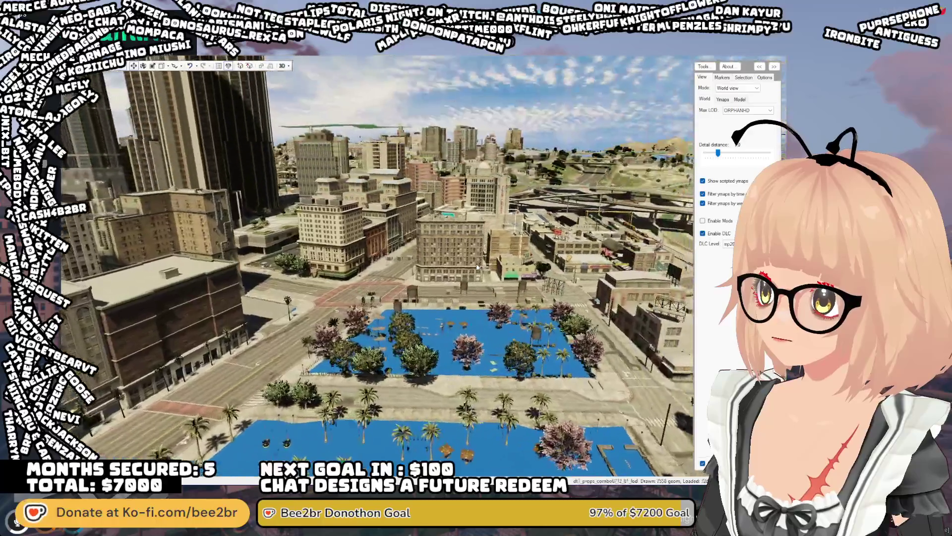
scroll(477, 267, up, 3)
scroll(457, 279, up, 5)
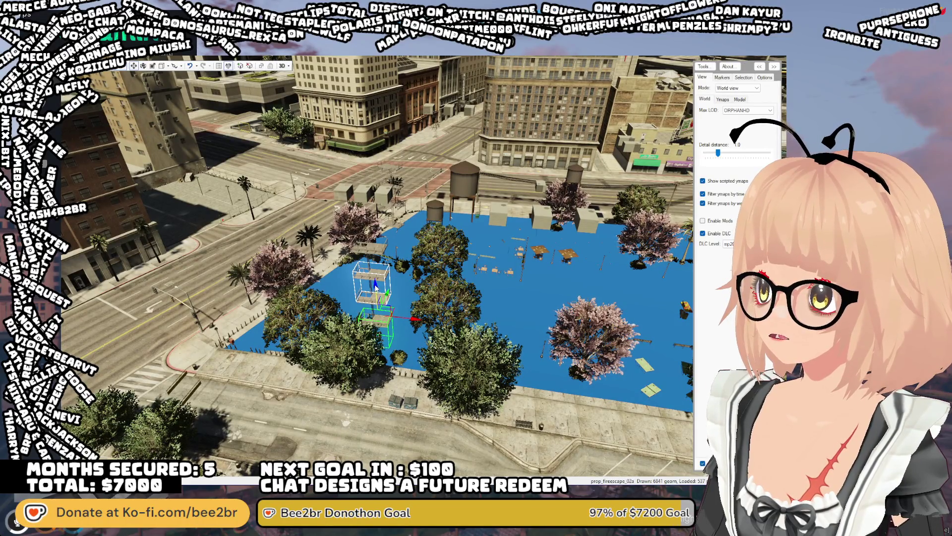
Pick the dumpster on the blue block from among the overhead cable and fire escape, and delete it
click(459, 278)
click(386, 292)
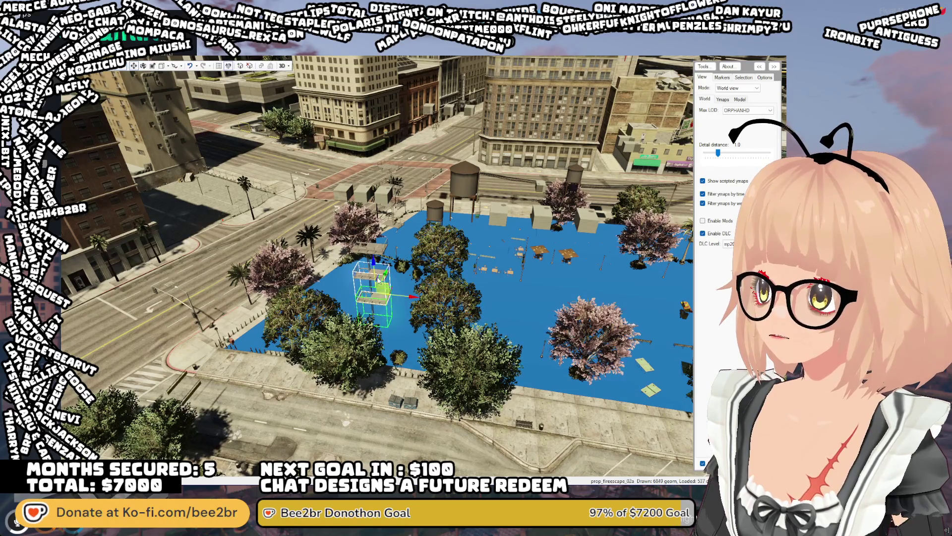
click(459, 278)
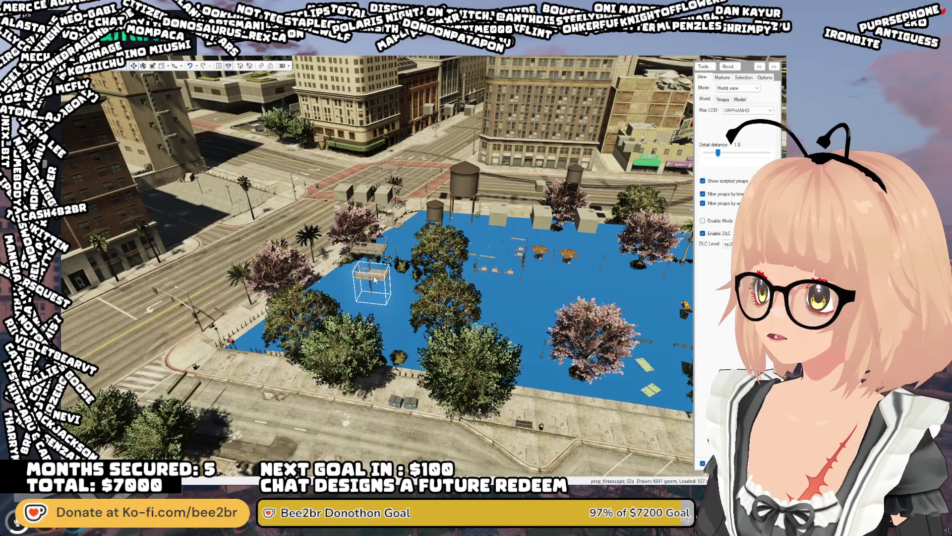
click(376, 250)
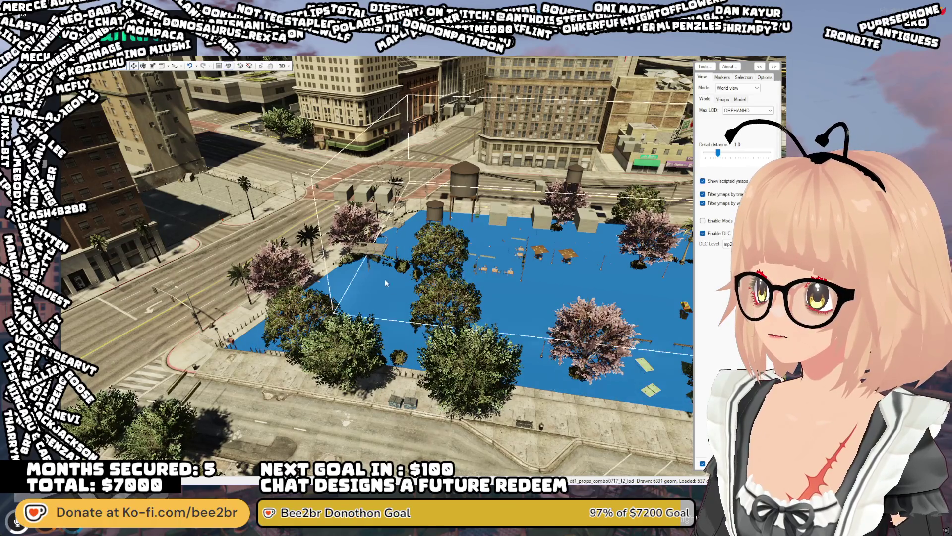
key(Escape)
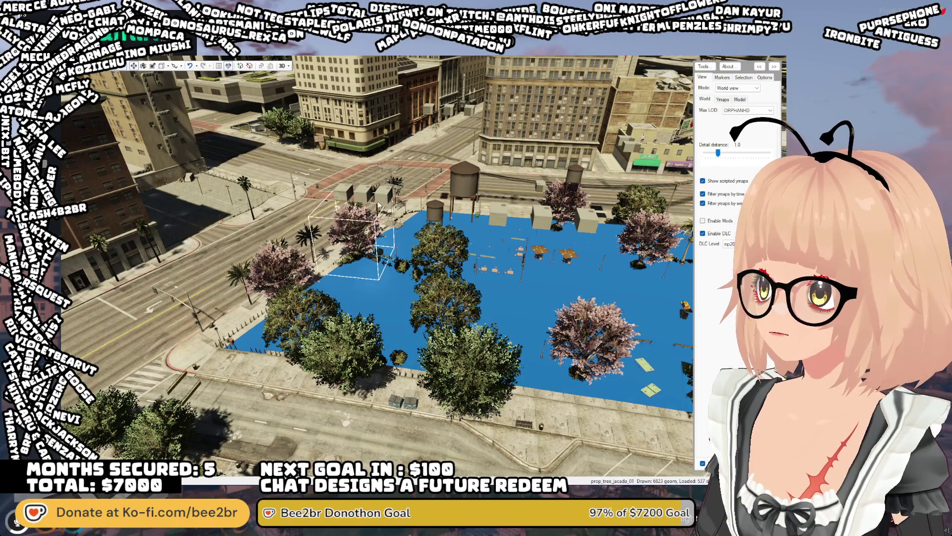
Close in on the water tower and select the large prop and plant groups covering the block
drag(363, 201, 446, 184)
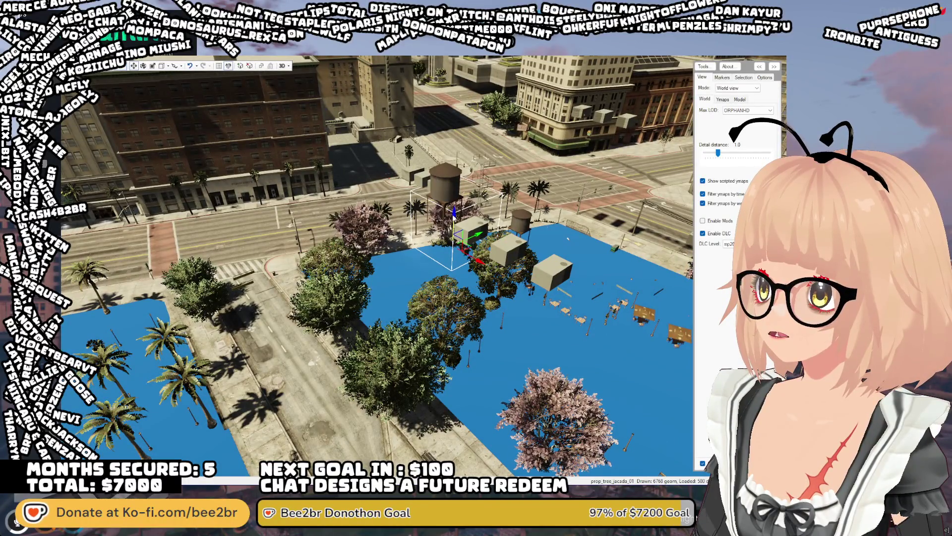
drag(453, 223, 453, 212)
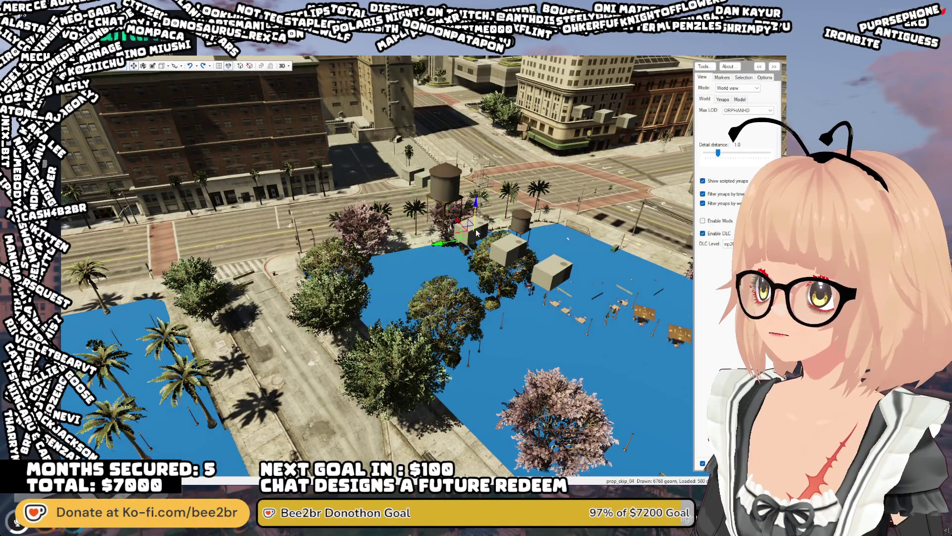
drag(446, 178, 605, 197)
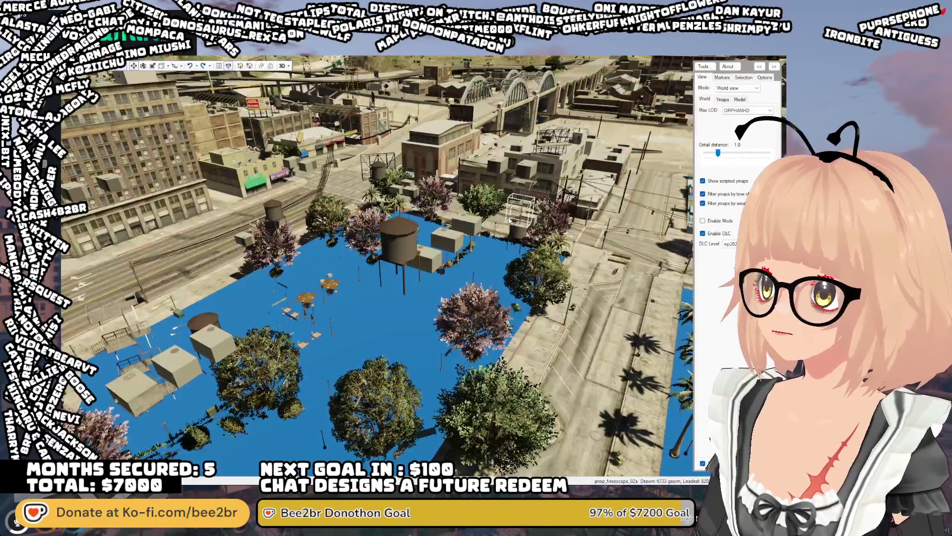
click(411, 260)
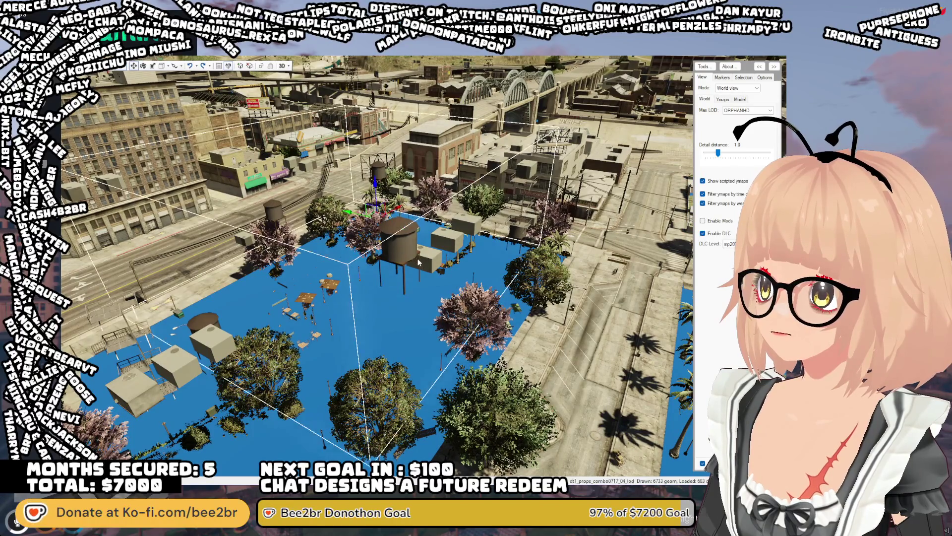
click(379, 391)
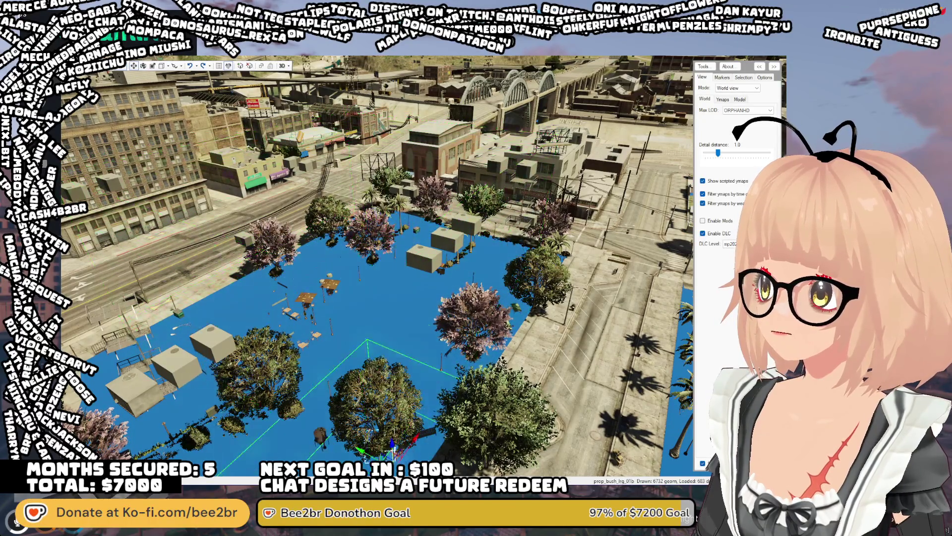
click(430, 264)
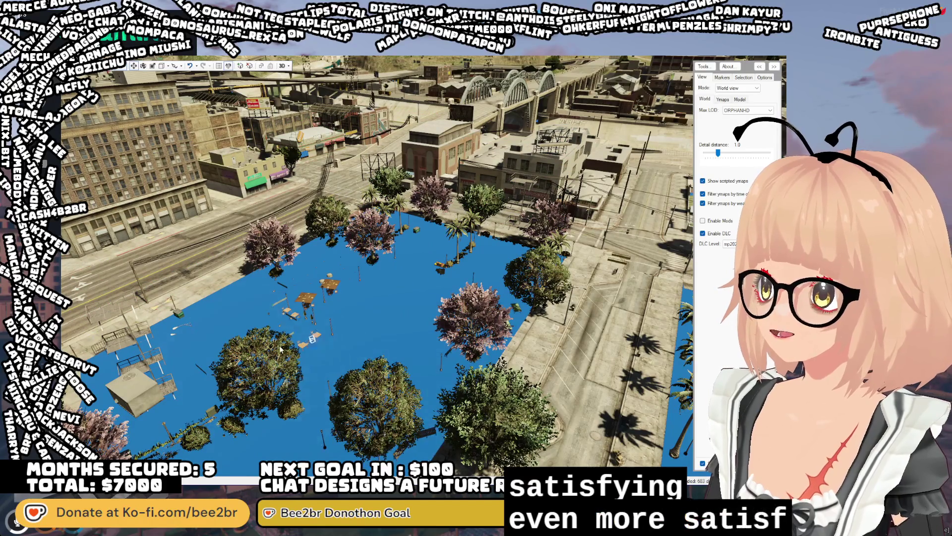
mouse_move(248, 357)
mouse_down()
mouse_move(446, 297)
mouse_move(427, 357)
mouse_move(393, 189)
mouse_up()
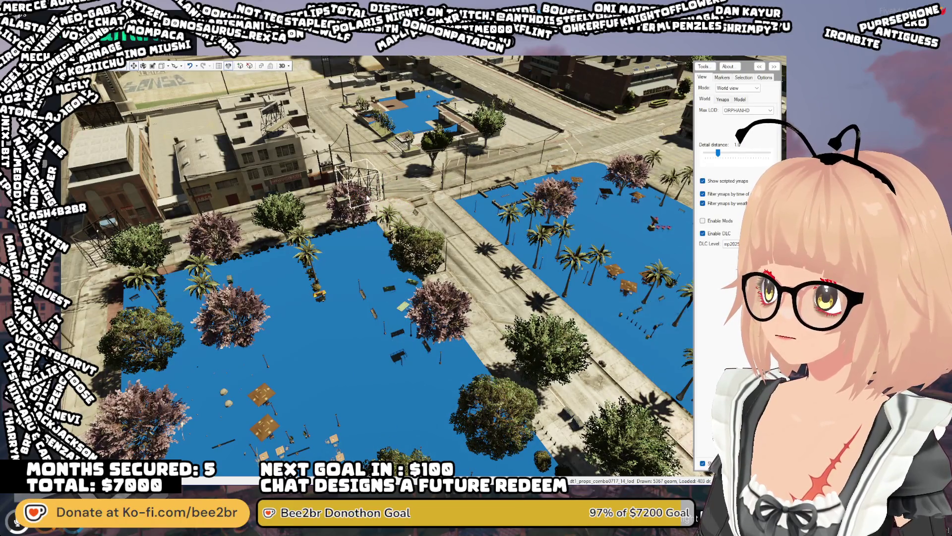
Clear the prop selection and turn the view so the blue park fills the centre
click(347, 203)
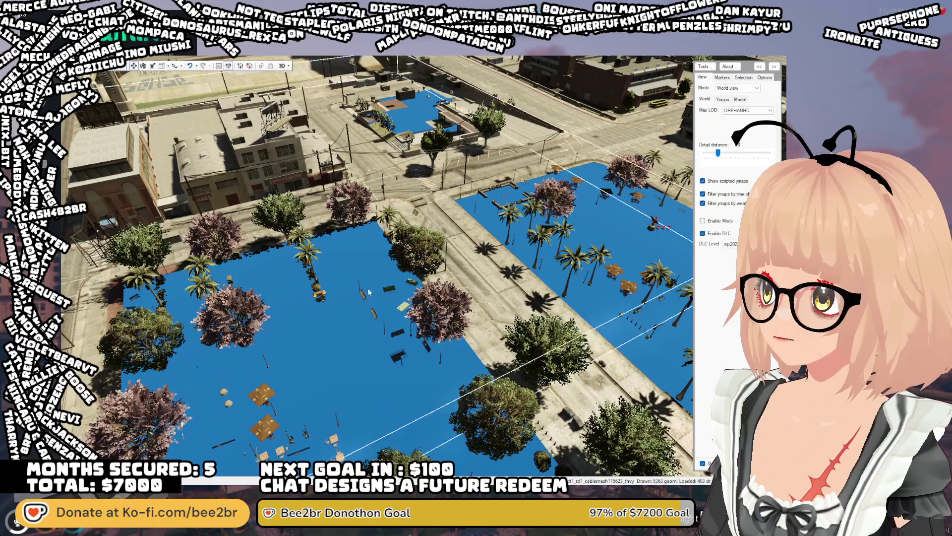
click(349, 231)
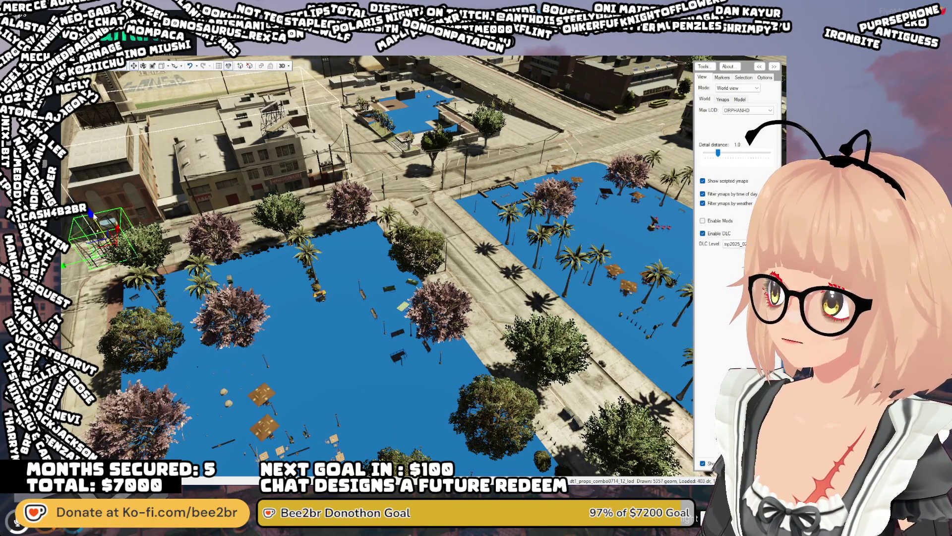
key(s)
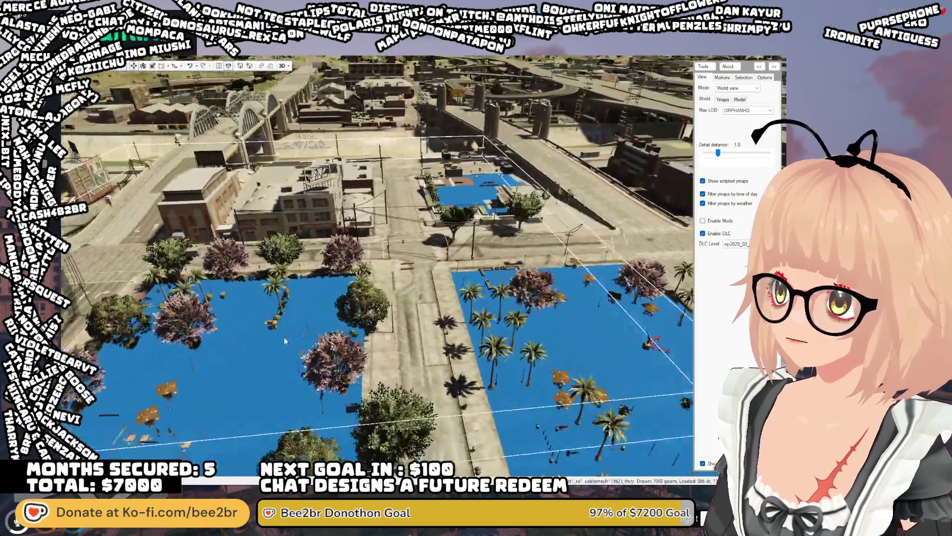
drag(284, 338, 148, 333)
key(d)
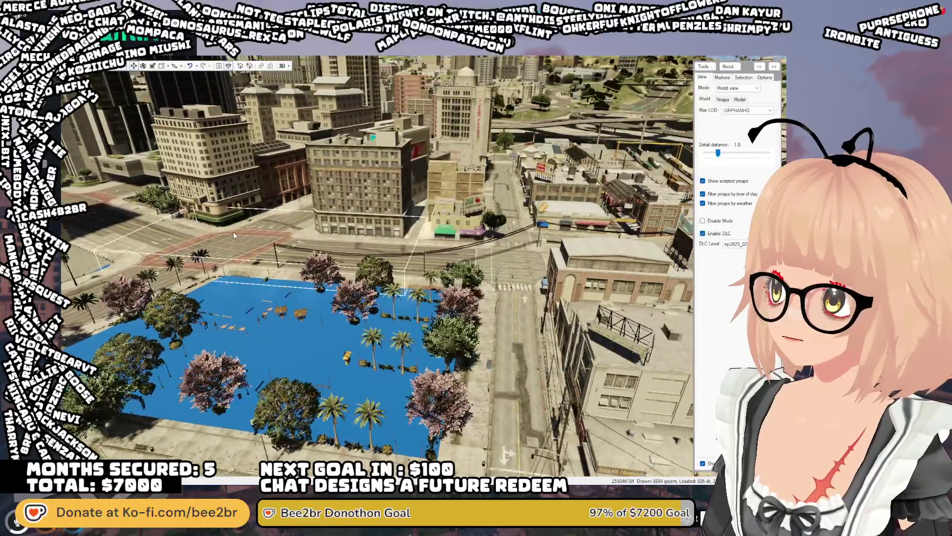
click(201, 199)
click(299, 454)
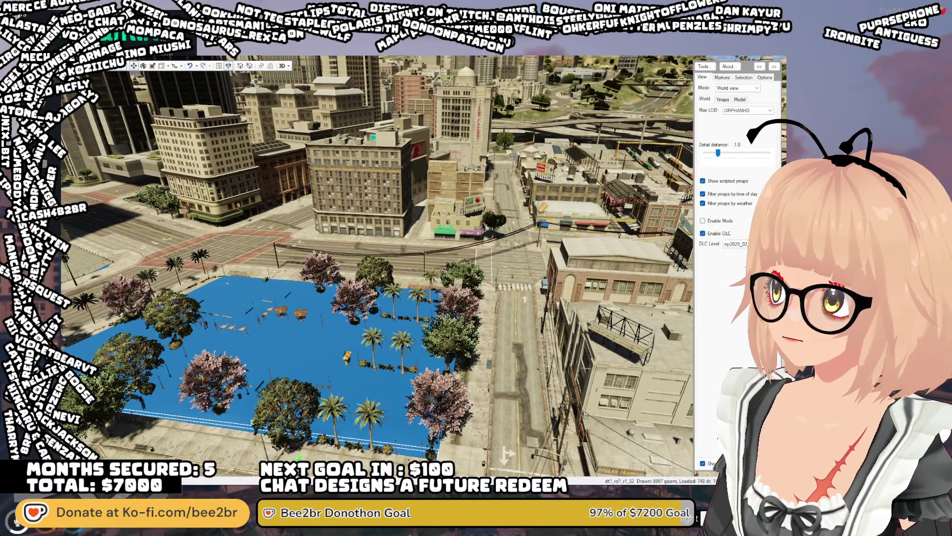
key(w)
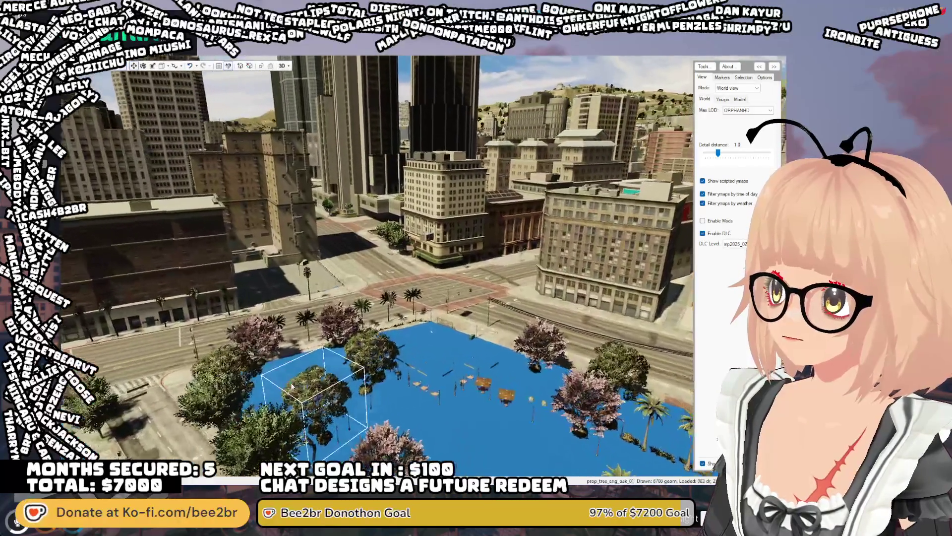
Fly forward over the park, picking out a ficus tree and other trees along the way
click(293, 389)
key(w)
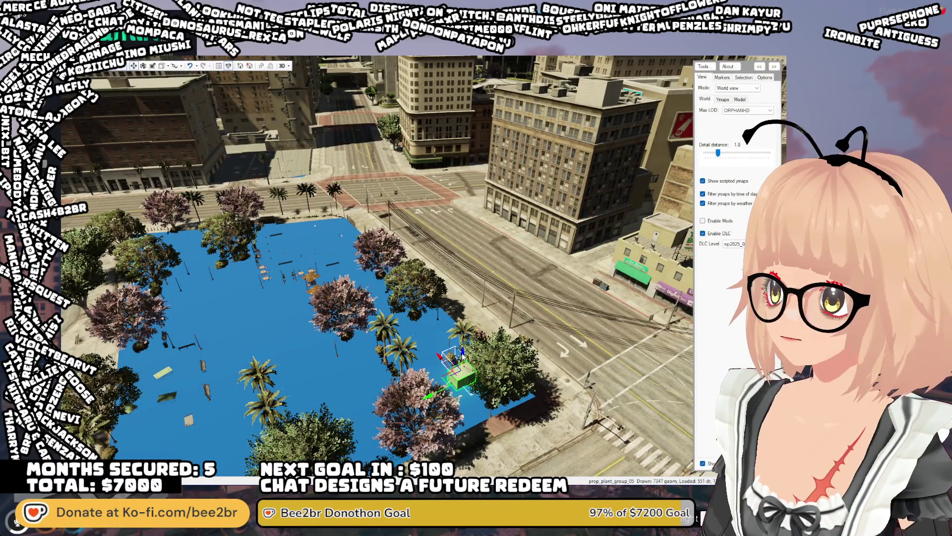
key(w)
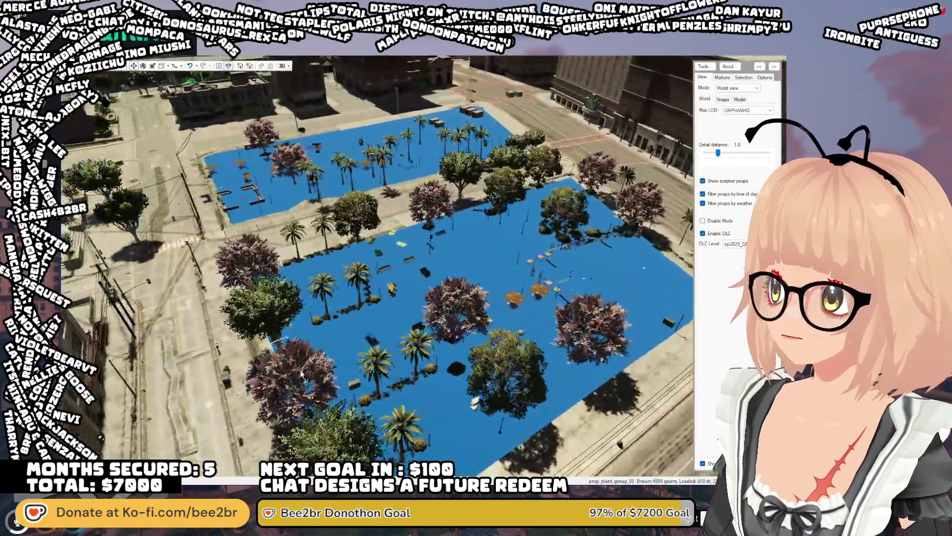
key(w)
click(278, 367)
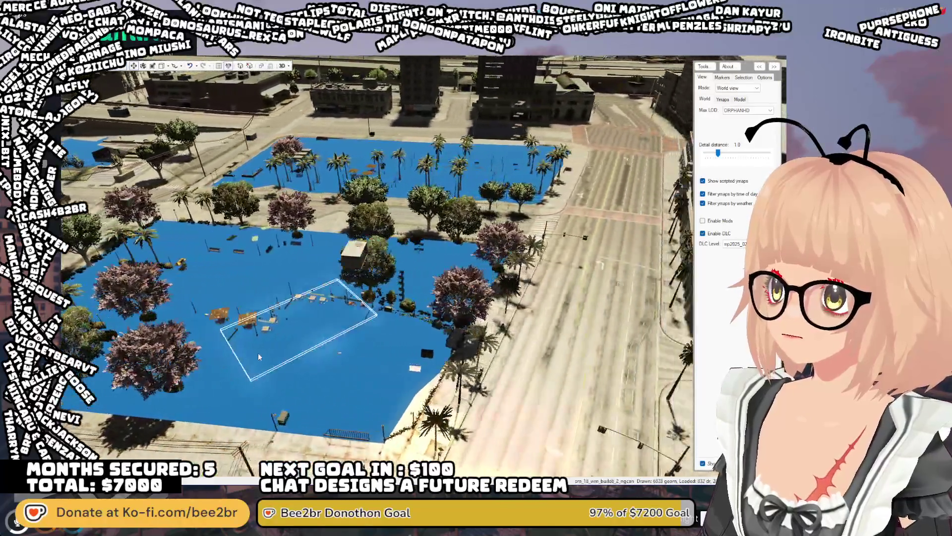
key(s)
click(382, 225)
drag(471, 277, 471, 323)
key(s)
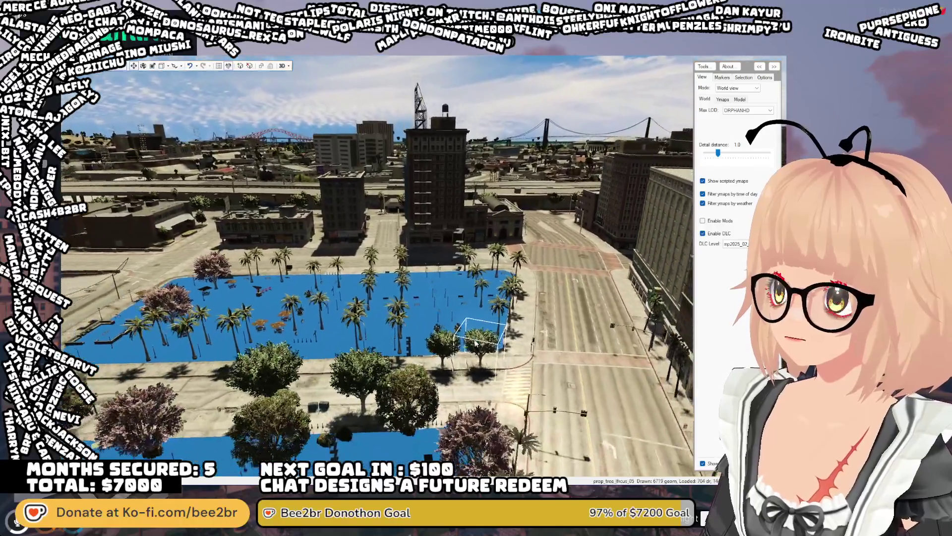
Inspect the park's ficus tree, pink tree and small props near its edges
click(475, 343)
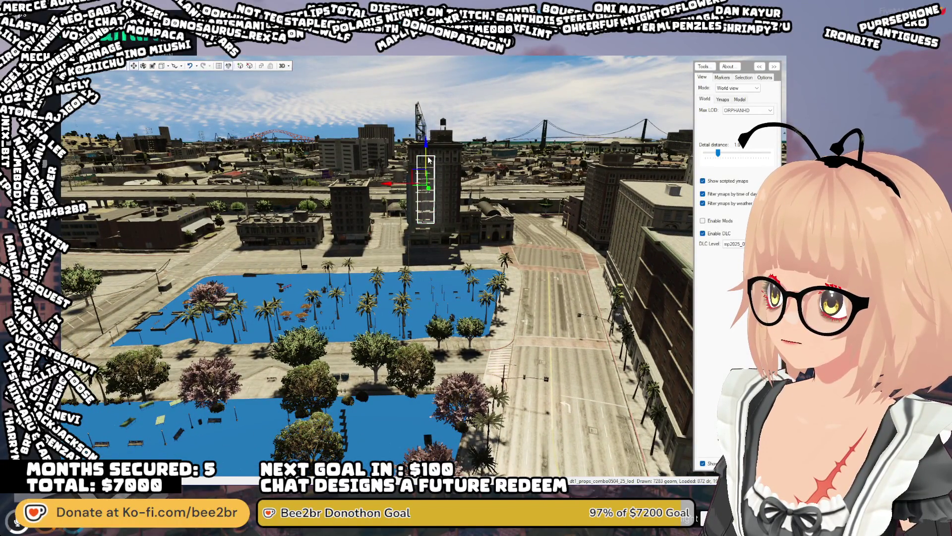
click(436, 397)
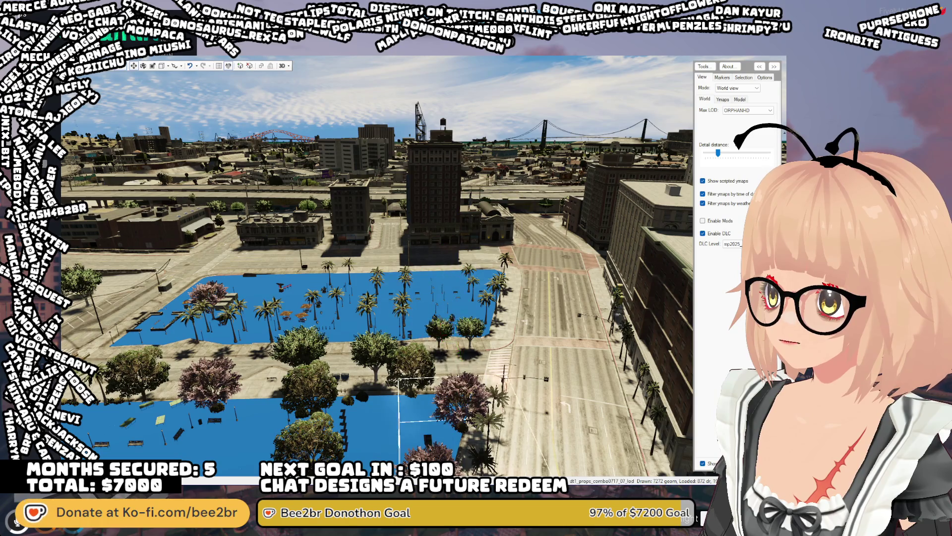
click(152, 288)
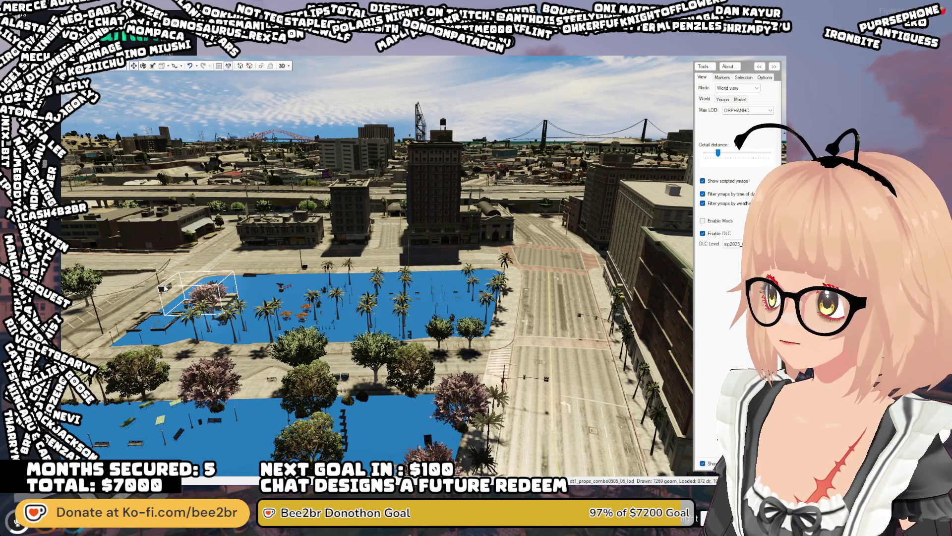
click(211, 359)
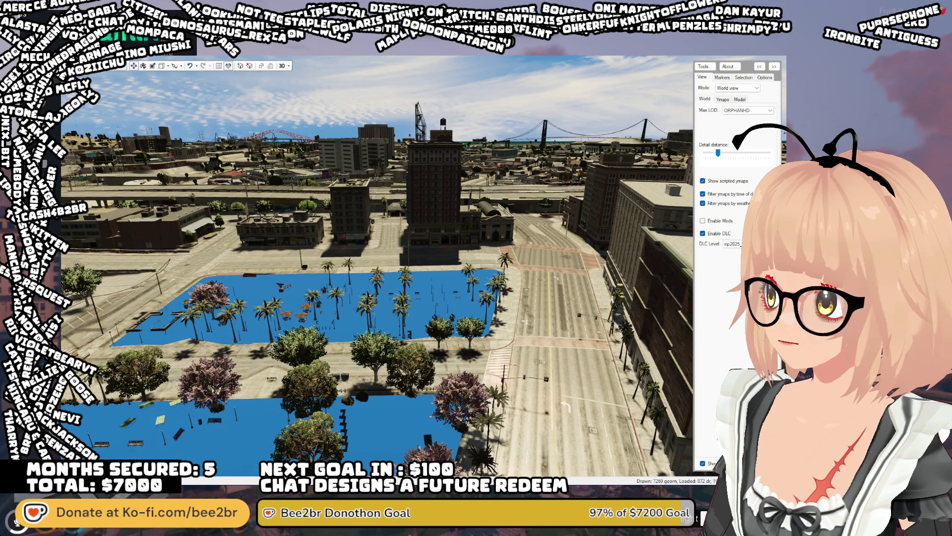
drag(275, 283, 277, 306)
click(436, 163)
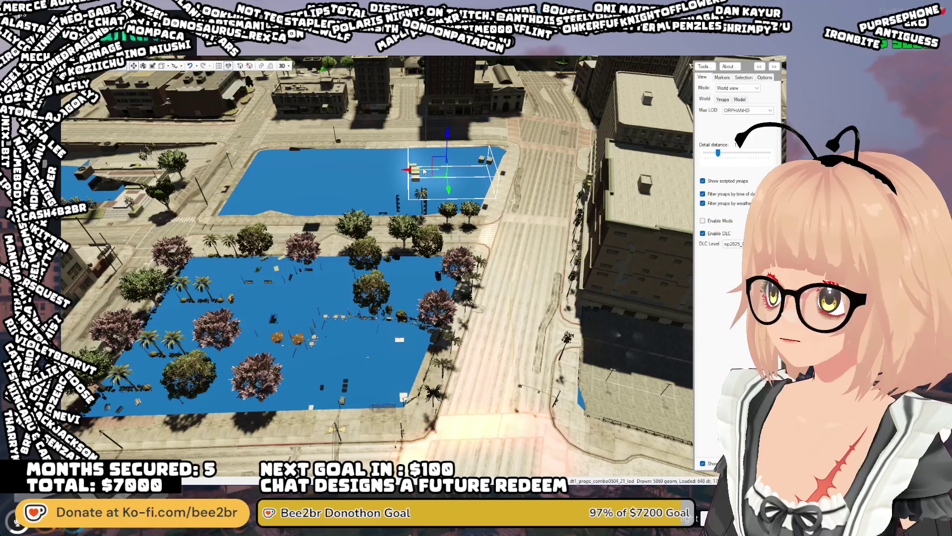
mouse_move(445, 142)
mouse_down()
mouse_move(457, 358)
mouse_move(451, 124)
mouse_move(449, 224)
mouse_move(449, 204)
mouse_up()
click(427, 367)
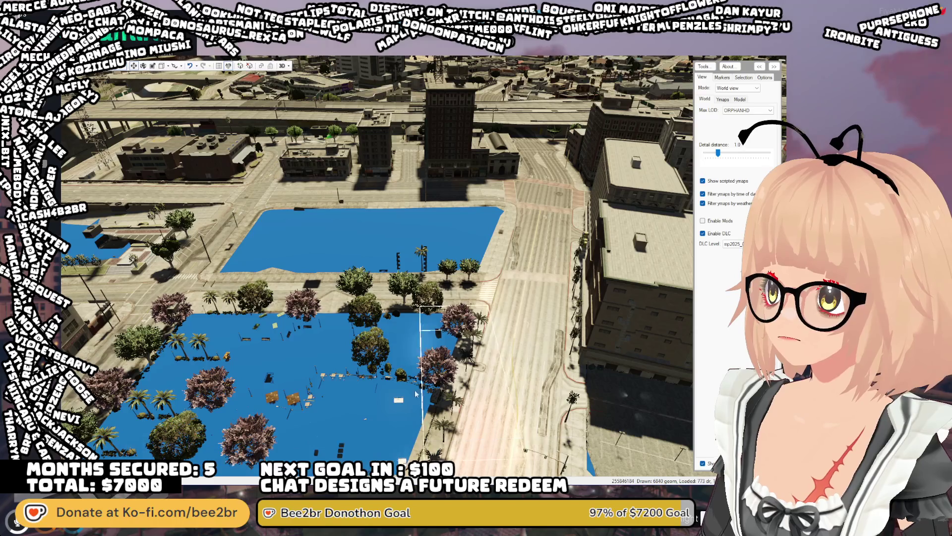
Reframe both blue areas from overhead and select the tree prop group in the left area
mouse_move(429, 343)
mouse_down()
mouse_move(386, 356)
mouse_move(385, 299)
mouse_up()
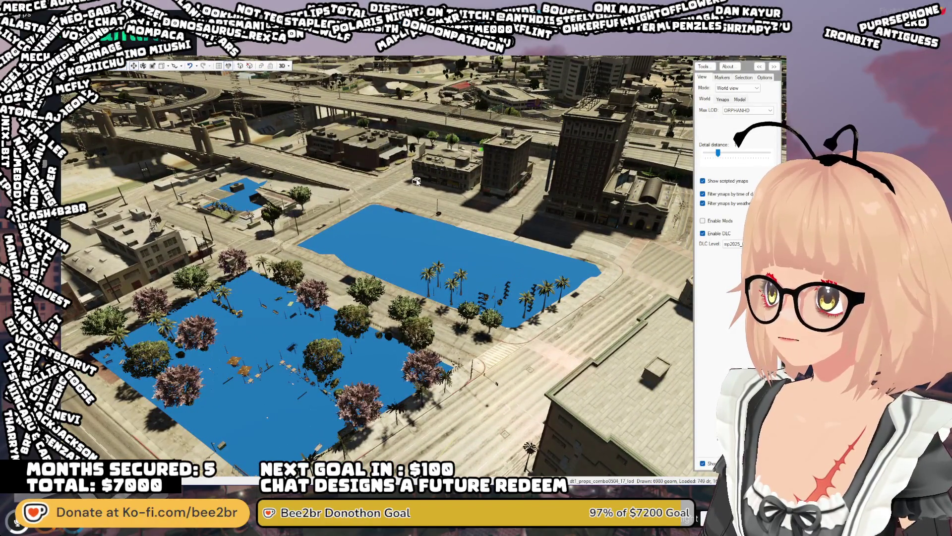
click(418, 167)
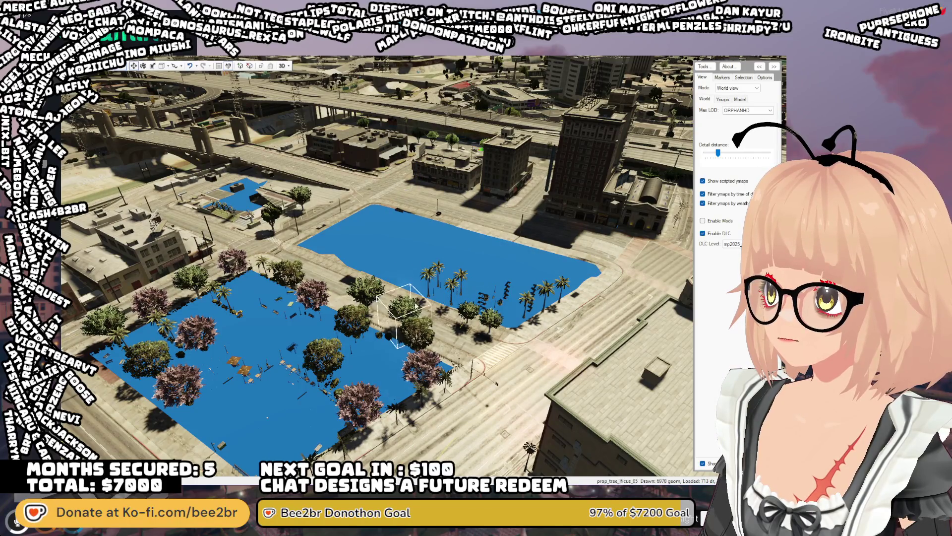
drag(430, 162, 467, 119)
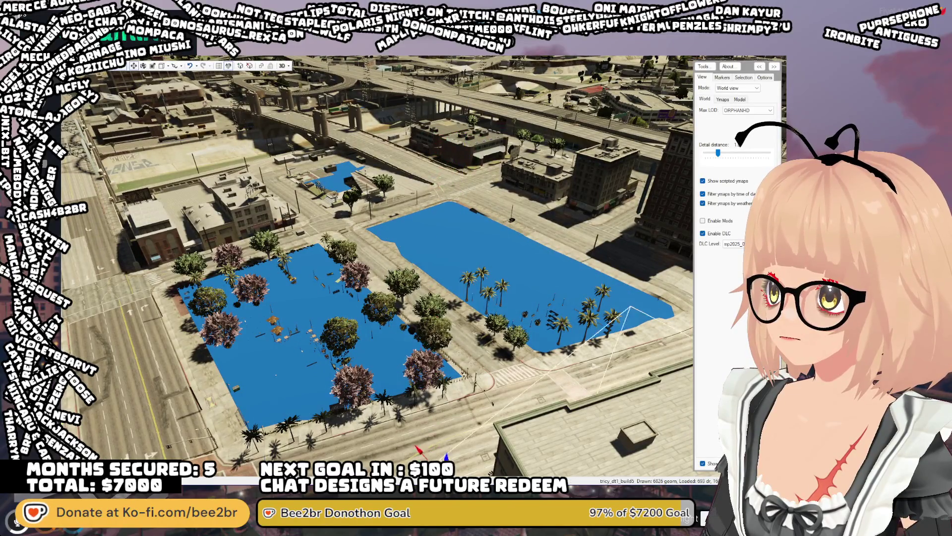
drag(585, 347, 408, 347)
scroll(408, 347, down, 3)
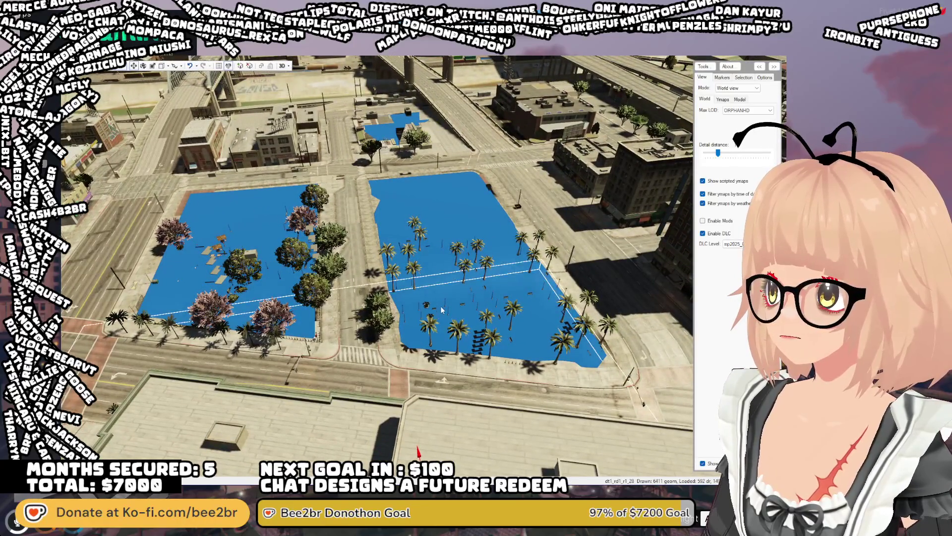
scroll(418, 301, up, 3)
drag(418, 301, 330, 189)
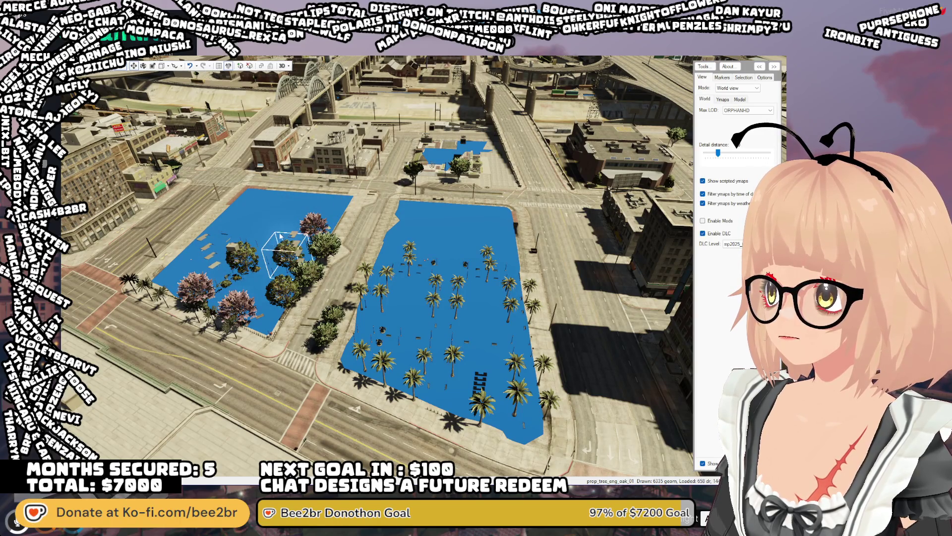
click(268, 194)
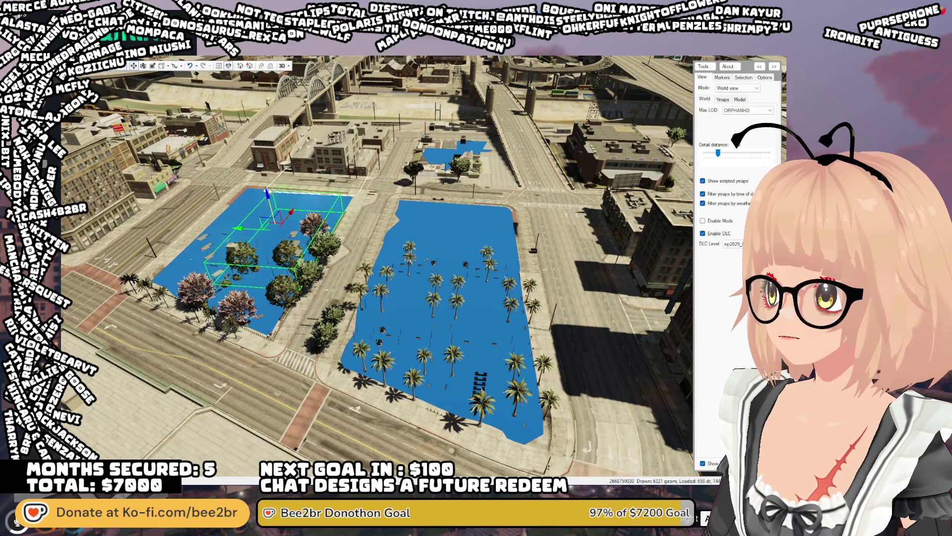
click(324, 393)
click(248, 184)
click(281, 246)
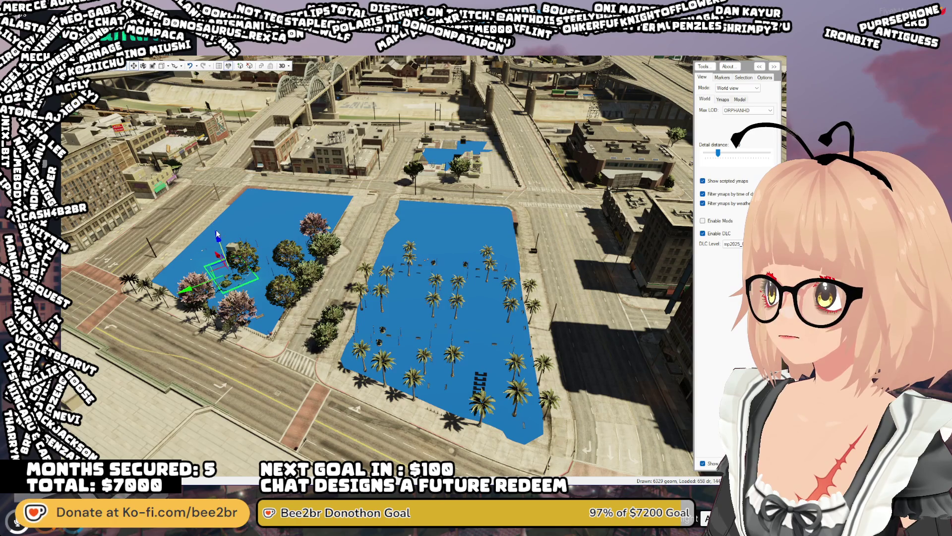
Fly down to the selected tree group, then pull back and approach the blue block again
key(w)
drag(261, 231, 236, 223)
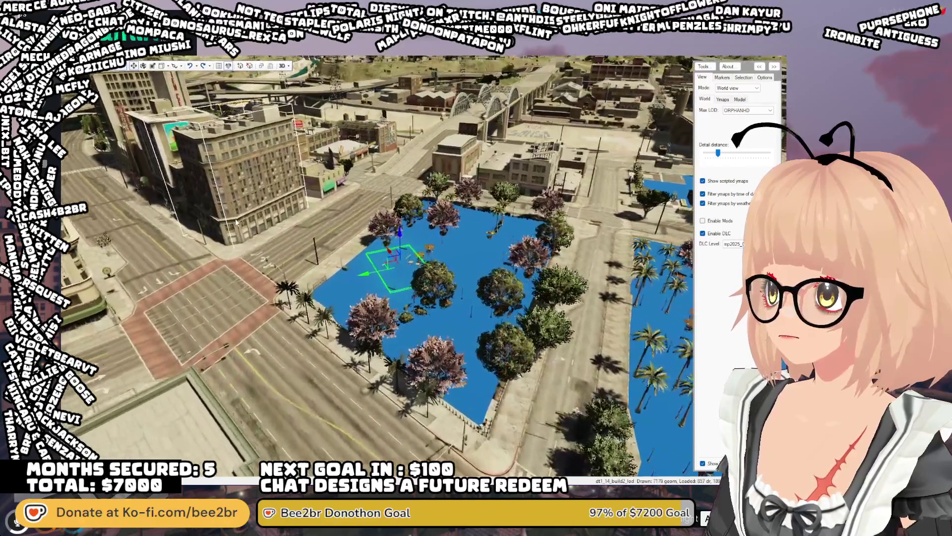
key(w)
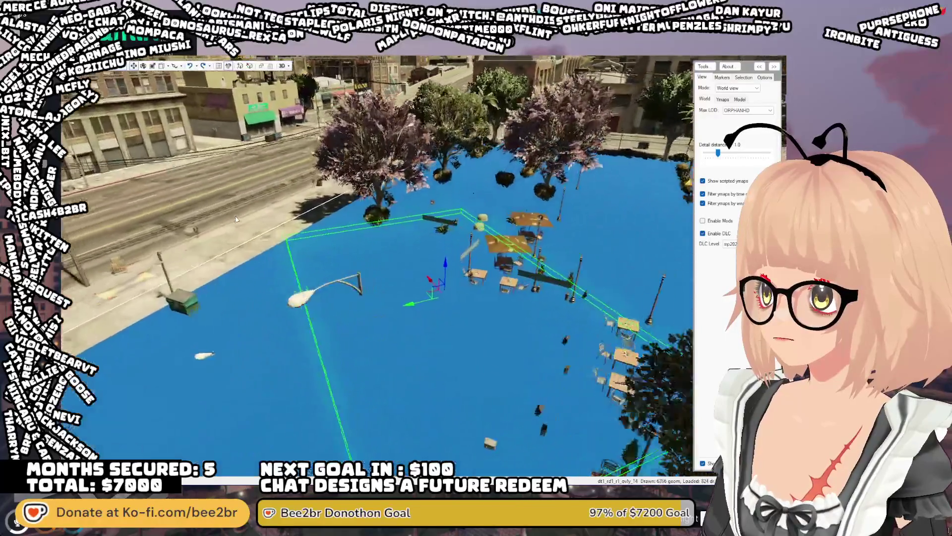
click(443, 278)
key(s)
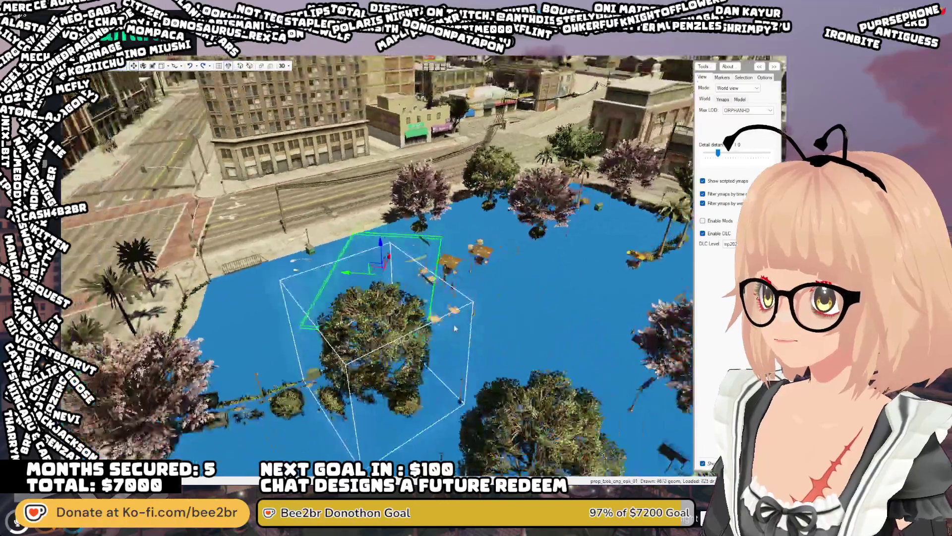
key(s)
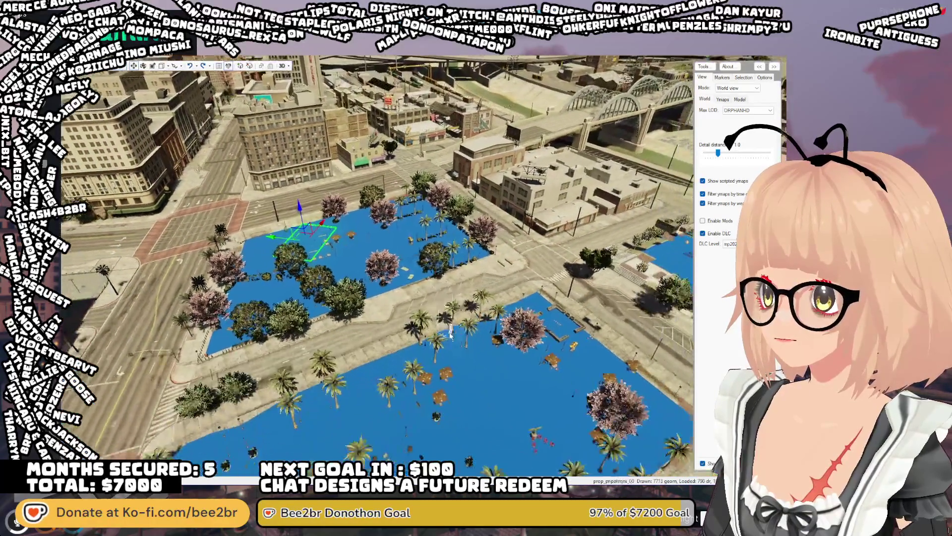
key(s)
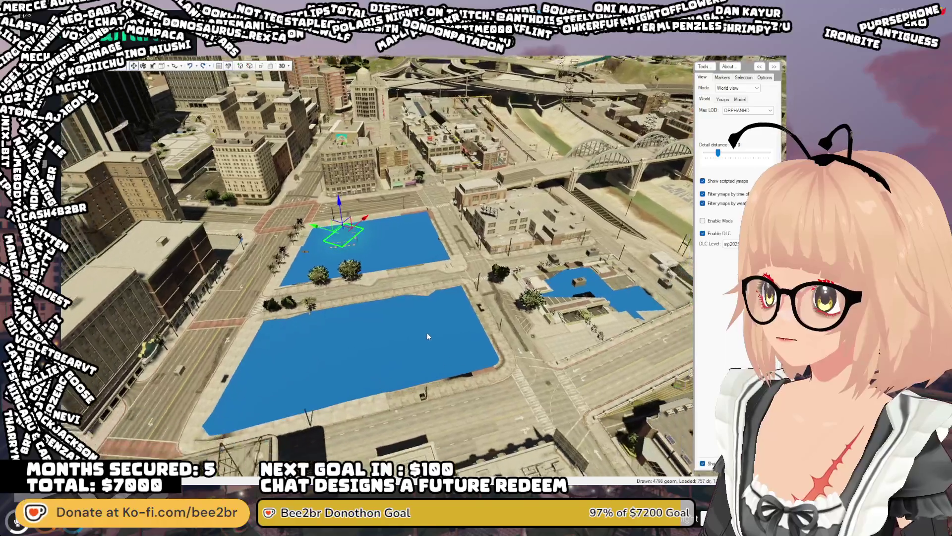
key(a)
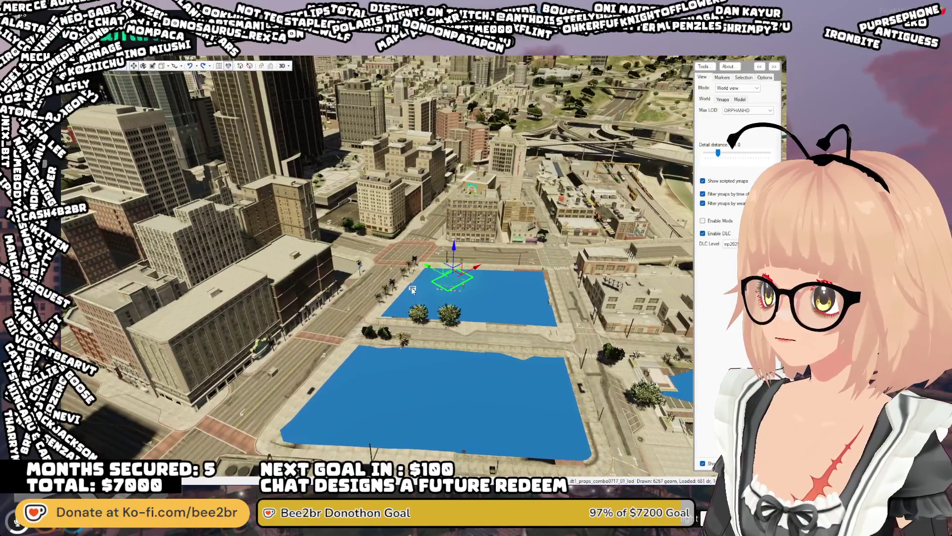
key(w)
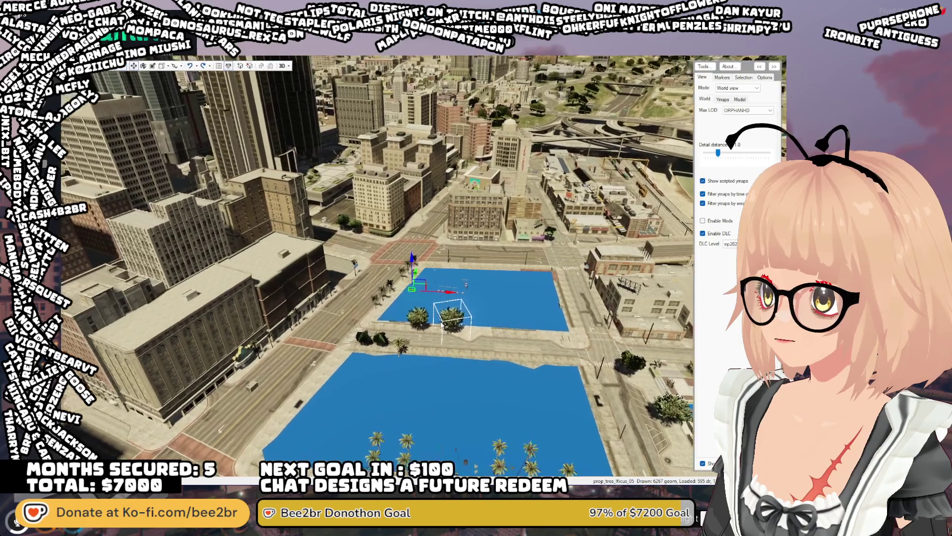
scroll(427, 331, up, 5)
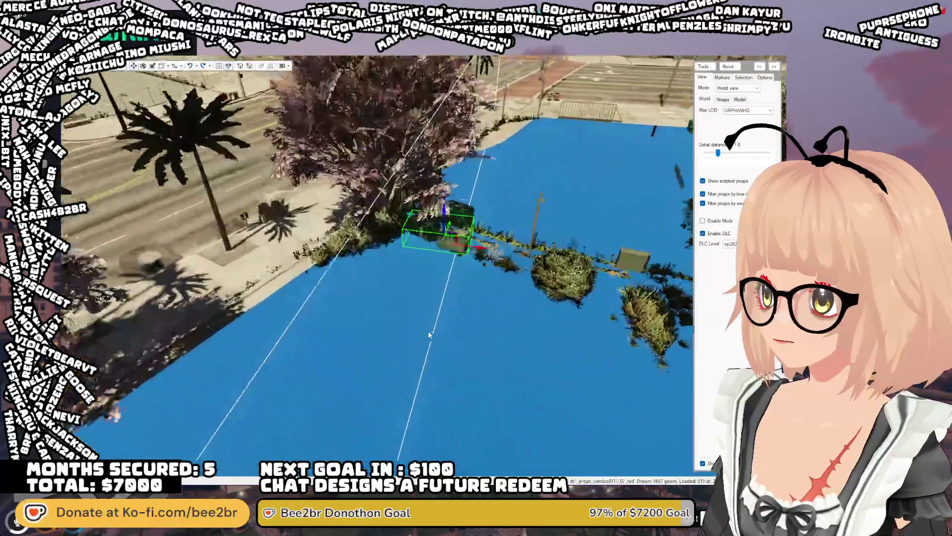
Drag the front dumpster out from the bushes, zoom out, and deselect it
mouse_move(424, 329)
mouse_down()
mouse_move(360, 303)
mouse_move(418, 295)
mouse_up()
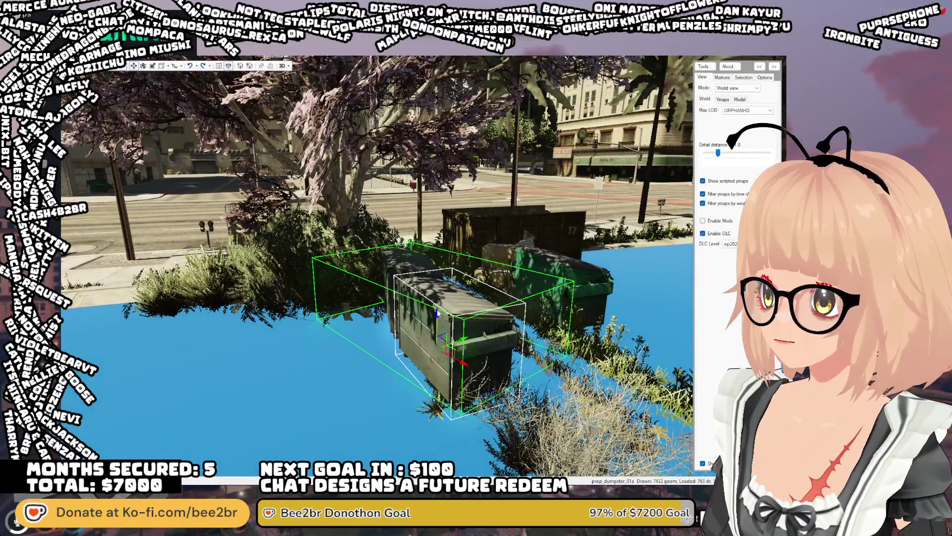
click(437, 312)
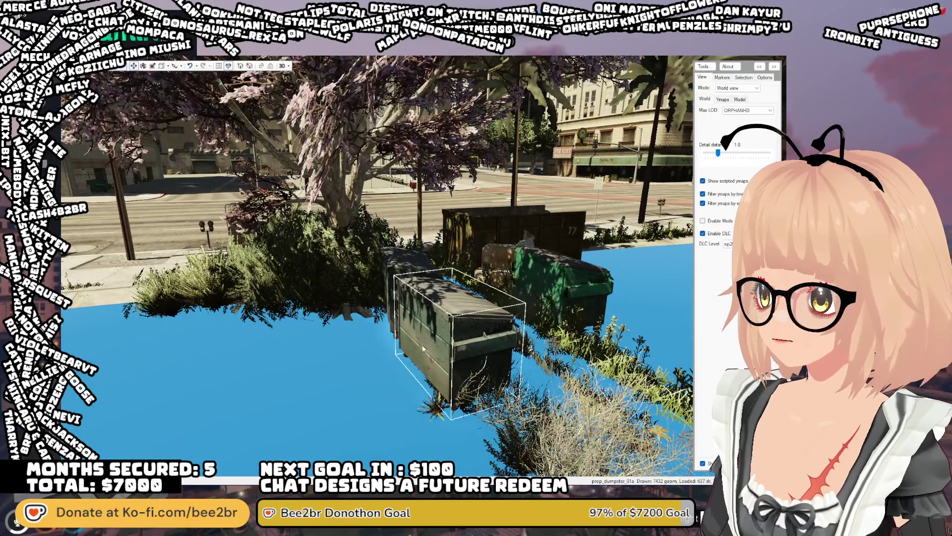
mouse_move(450, 339)
mouse_down()
mouse_move(452, 278)
mouse_move(412, 357)
mouse_move(414, 397)
mouse_move(368, 340)
mouse_move(455, 375)
mouse_move(447, 358)
mouse_move(407, 347)
mouse_up()
scroll(456, 375, down, 5)
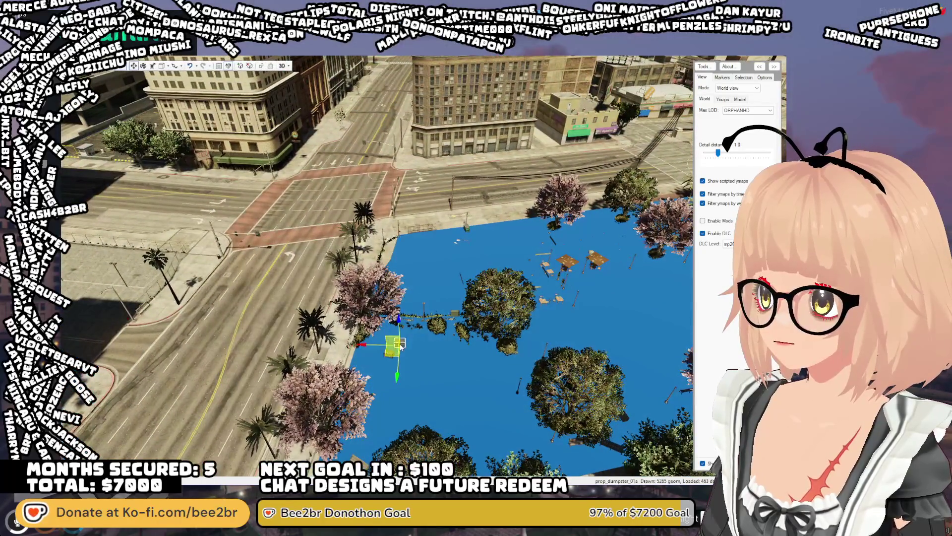
click(400, 327)
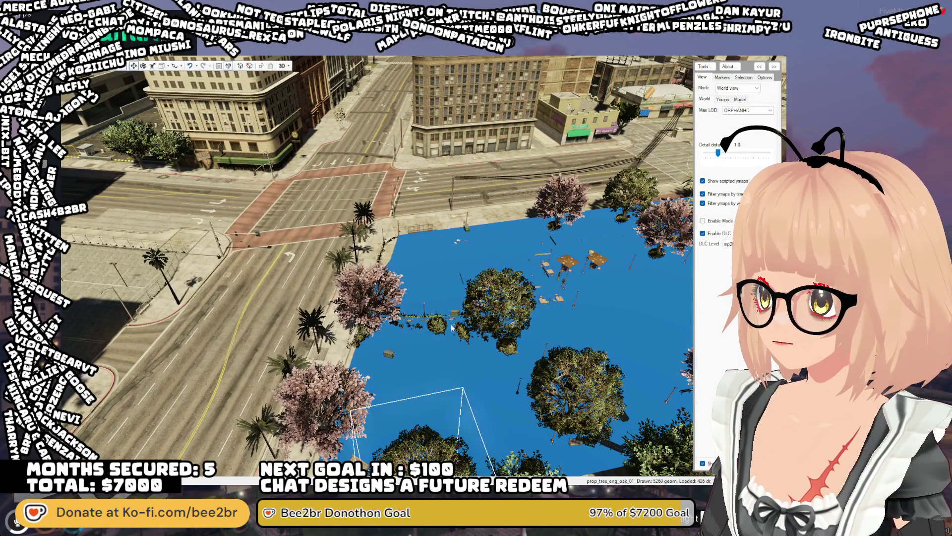
Zoom out over the city, then zoom in on the prop-covered blue rooftop block near the river
scroll(466, 347, down, 5)
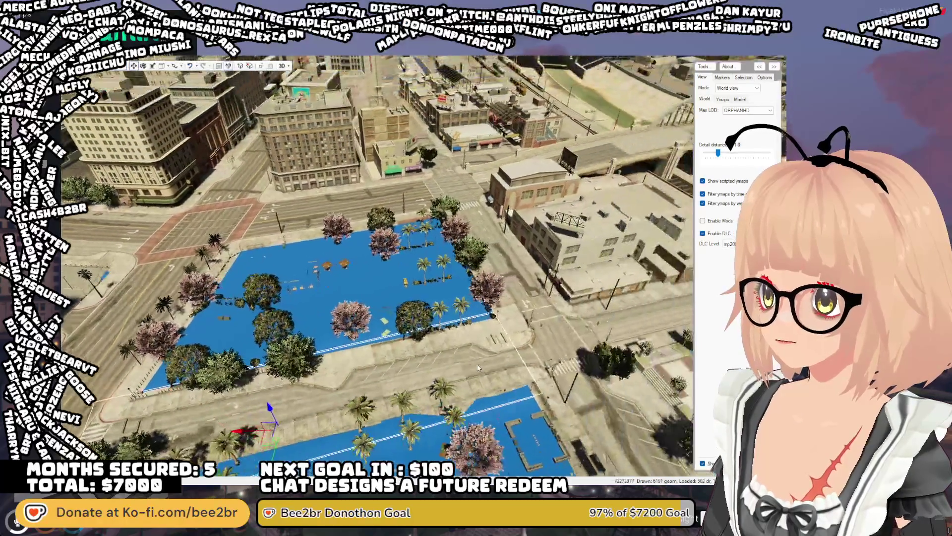
scroll(478, 368, up, 3)
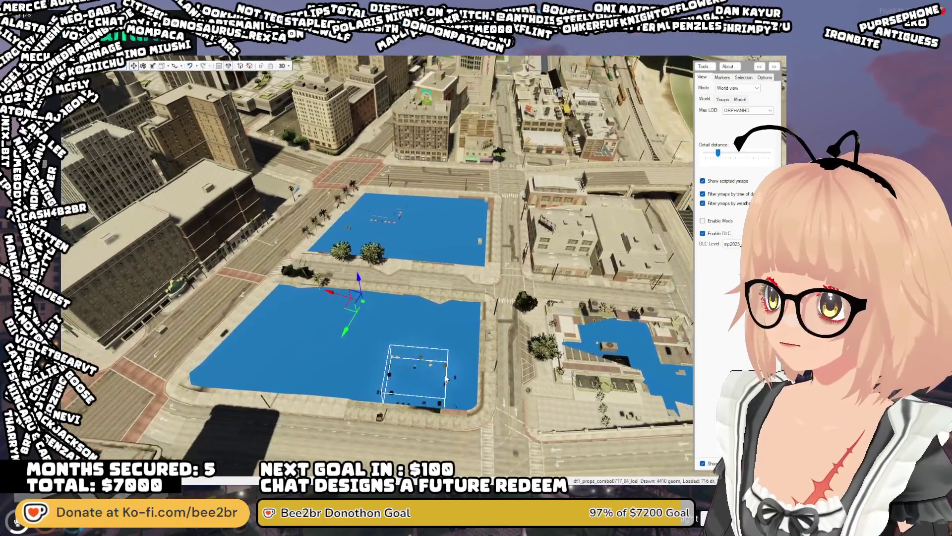
scroll(445, 379, down, 5)
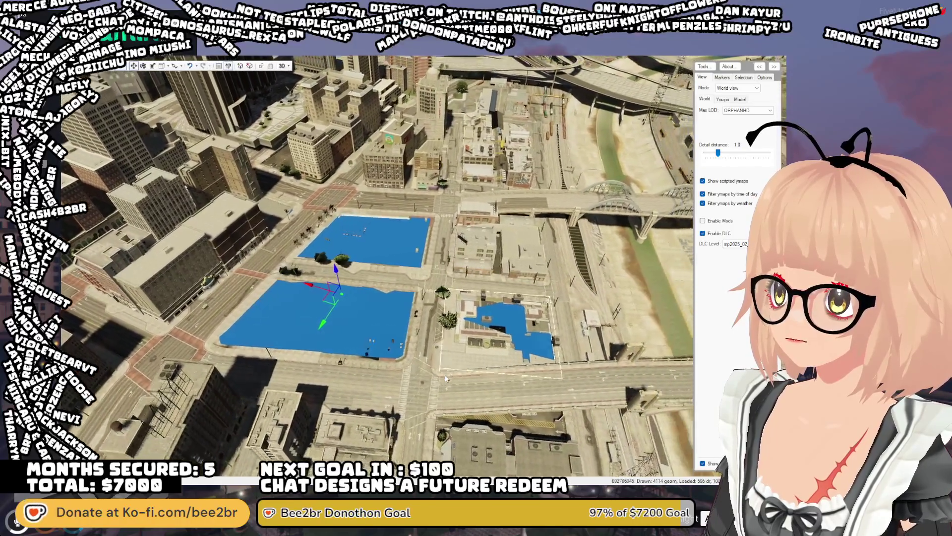
scroll(446, 379, down, 3)
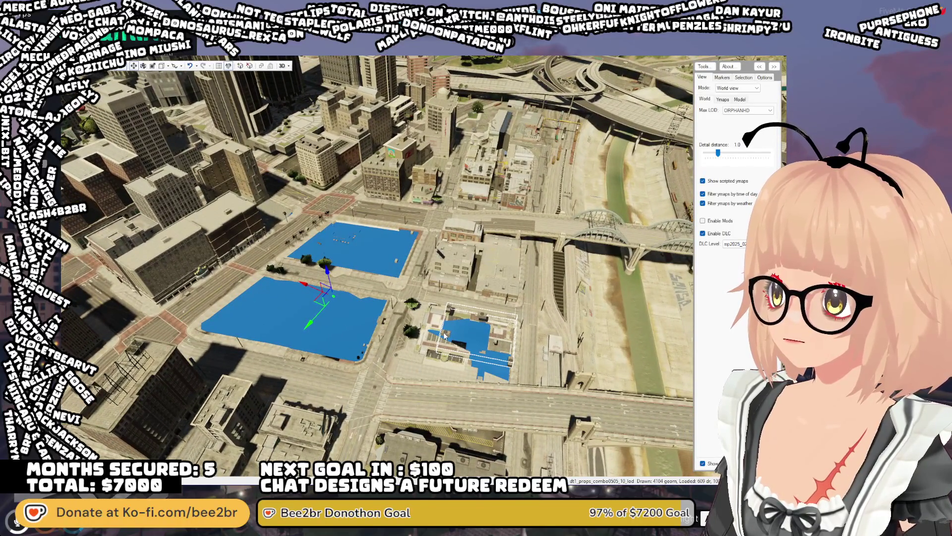
click(481, 332)
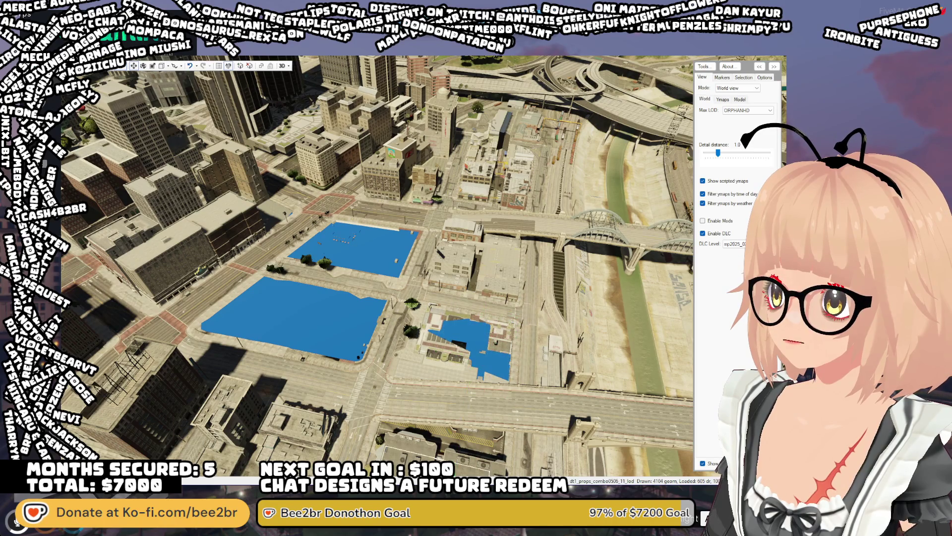
scroll(460, 418, up, 5)
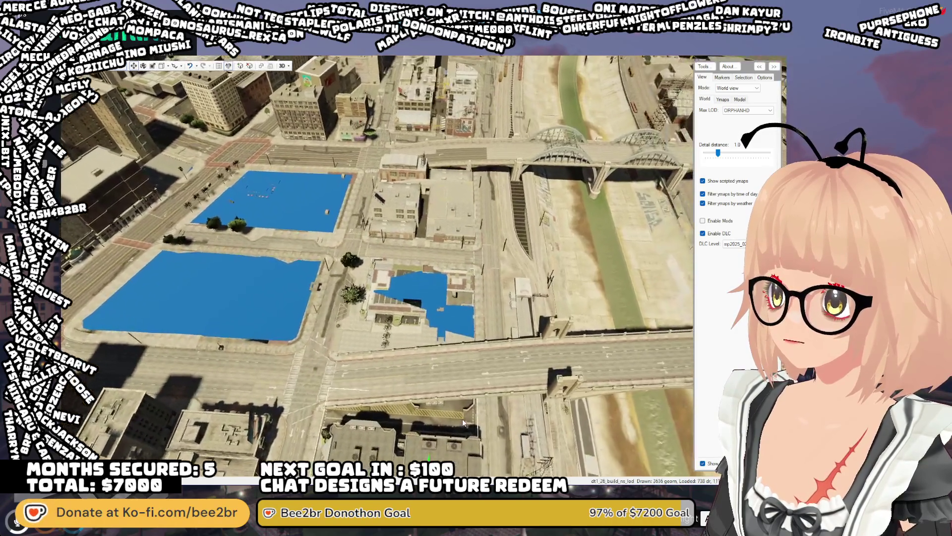
scroll(457, 417, up, 5)
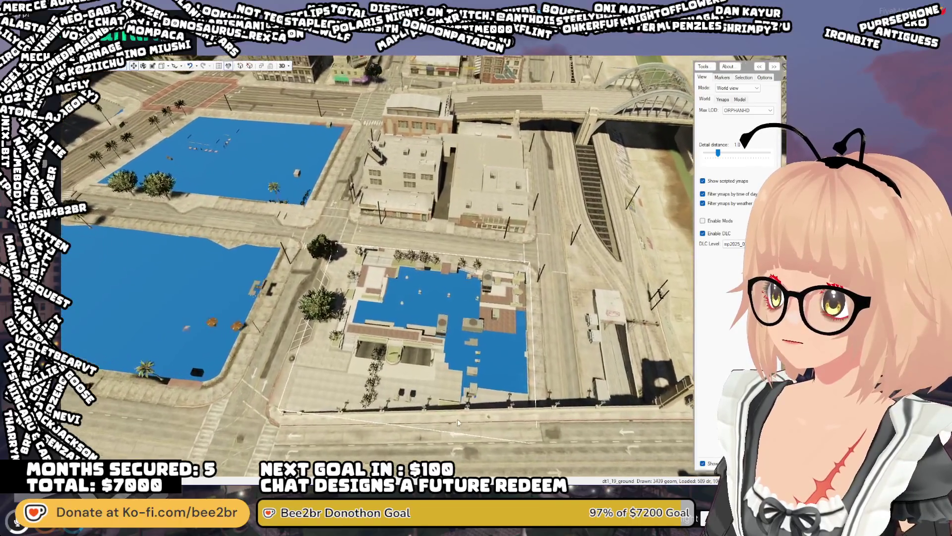
scroll(420, 404, up, 2)
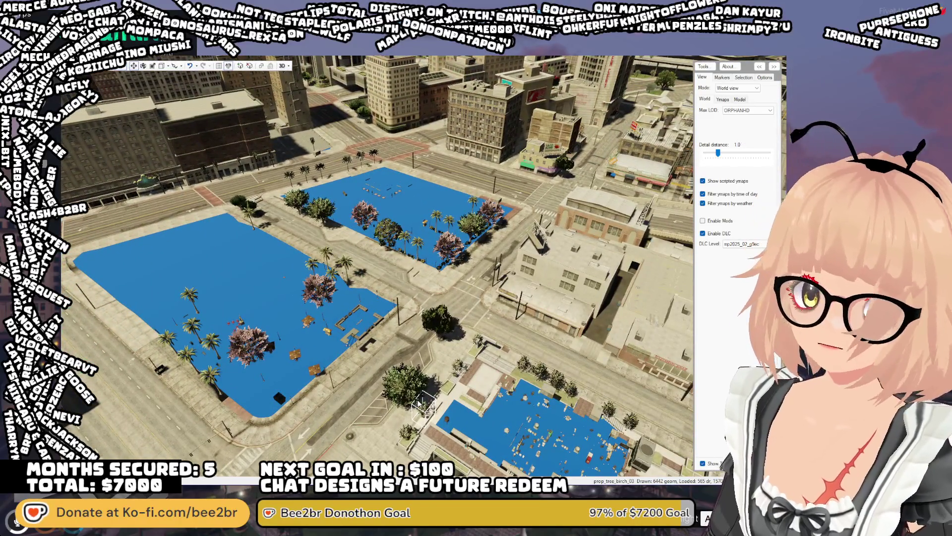
scroll(421, 405, up, 5)
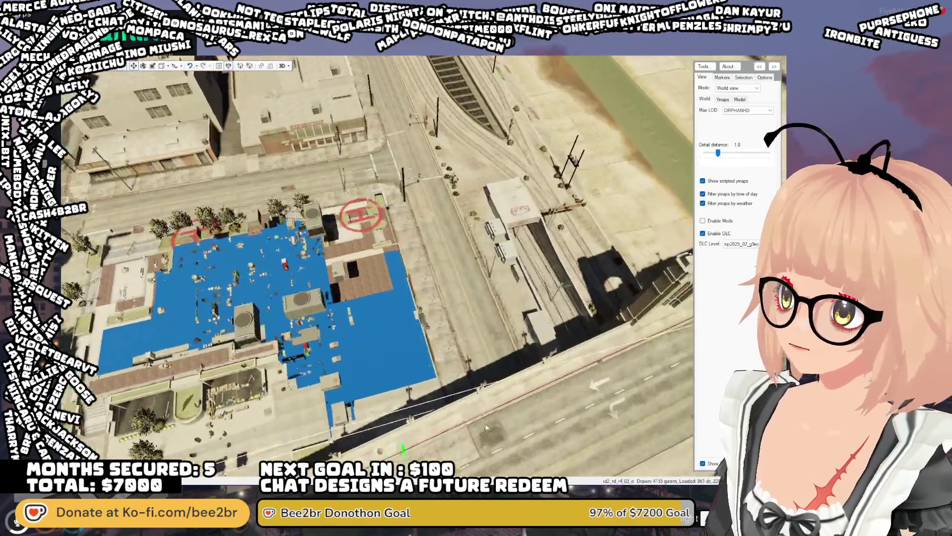
scroll(412, 396, down, 6)
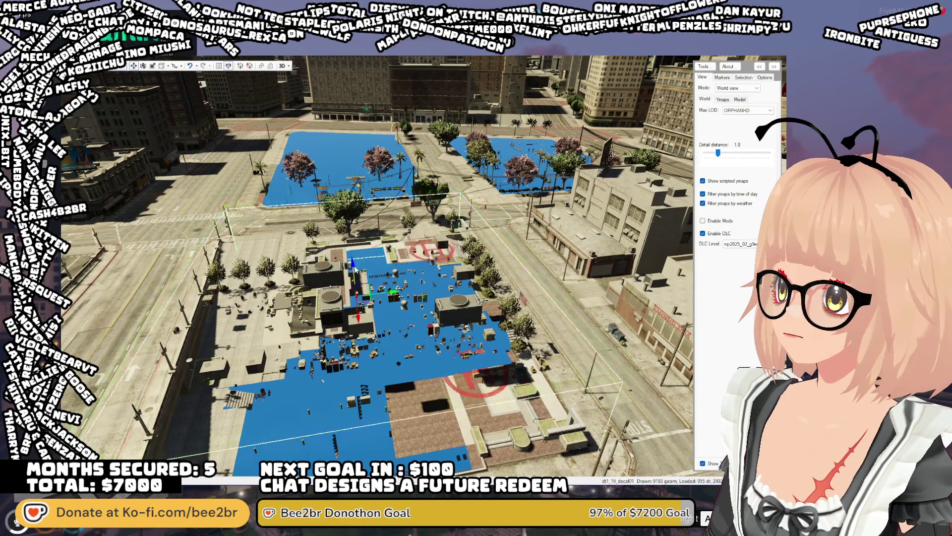
mouse_move(415, 378)
mouse_down()
mouse_move(435, 346)
mouse_move(297, 337)
mouse_move(290, 319)
mouse_move(326, 318)
mouse_move(290, 392)
mouse_move(213, 404)
mouse_move(190, 369)
mouse_move(356, 356)
mouse_up()
click(382, 318)
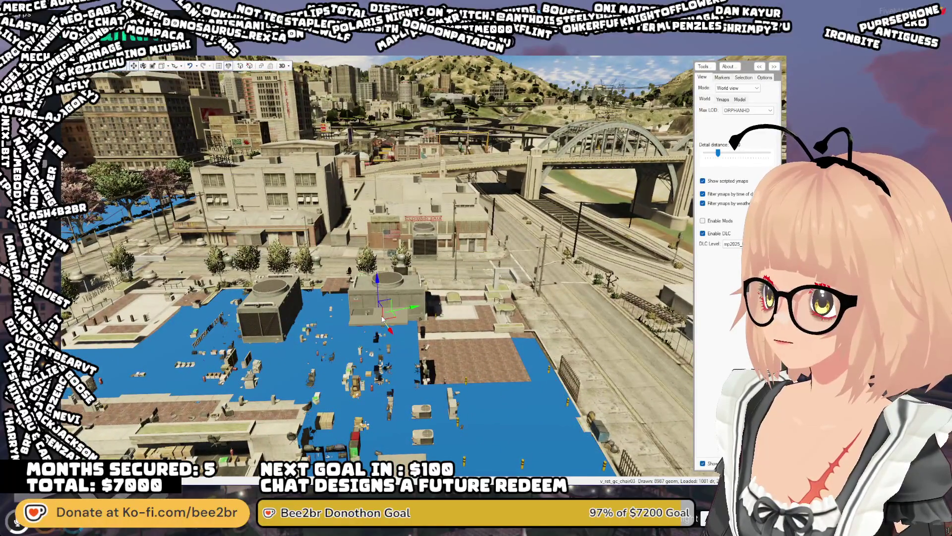
drag(379, 325, 438, 211)
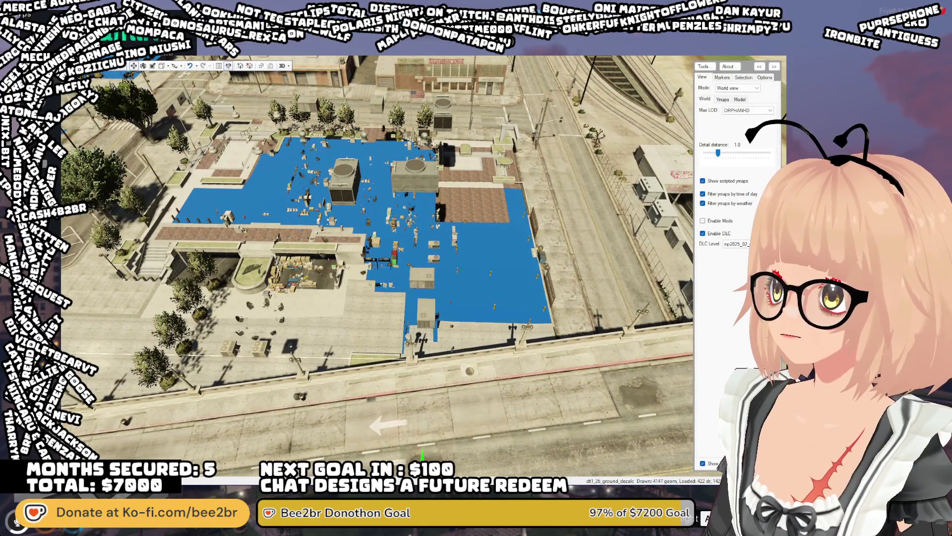
click(406, 171)
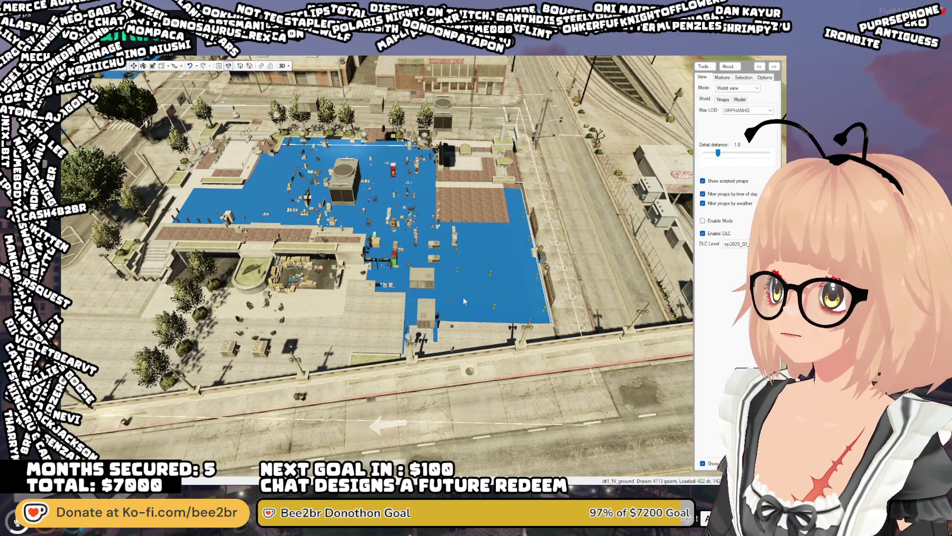
drag(436, 420, 417, 293)
scroll(417, 294, up, 5)
scroll(383, 298, down, 10)
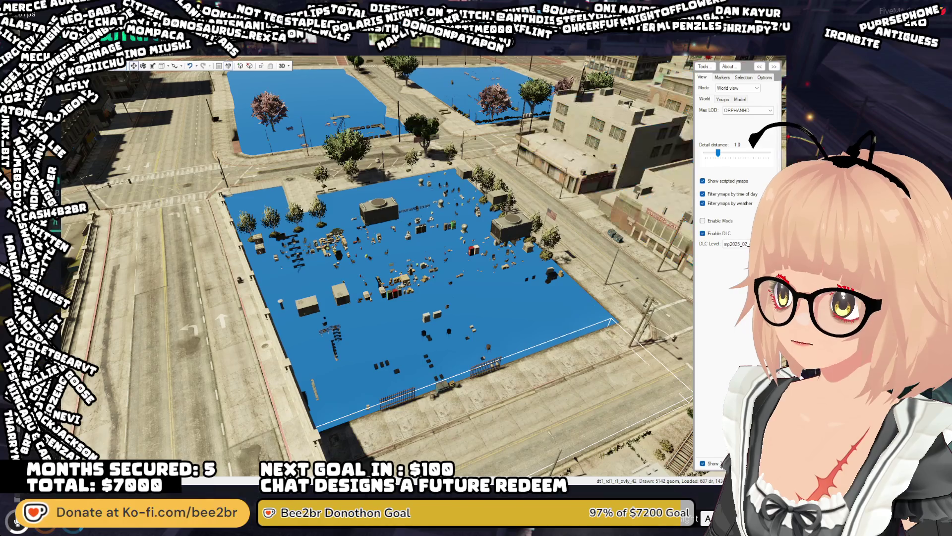
mouse_move(218, 278)
mouse_down()
mouse_move(287, 257)
mouse_move(249, 270)
mouse_move(395, 261)
mouse_move(400, 231)
mouse_move(407, 277)
mouse_up()
Inspect the rooftop air-conditioning unit and streetlight, then tilt the view up toward the skyline
click(407, 276)
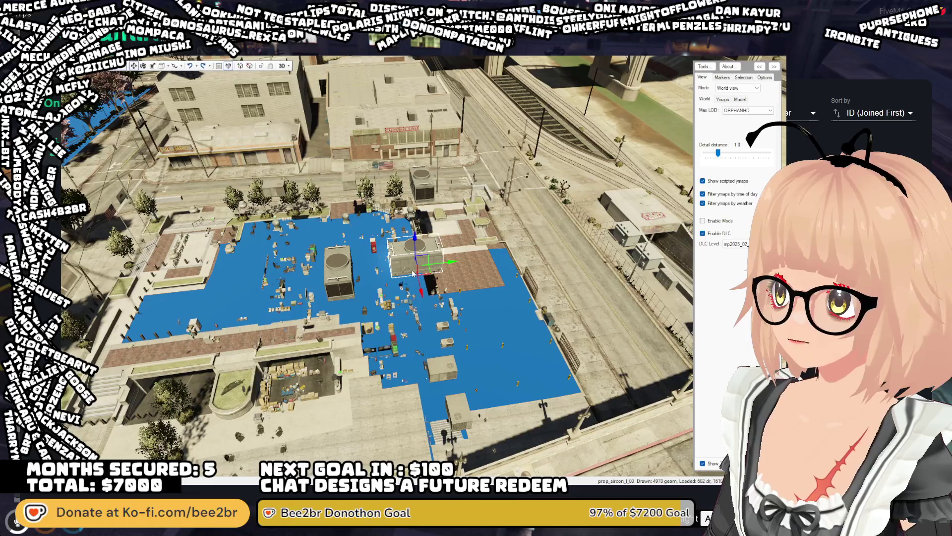
click(420, 284)
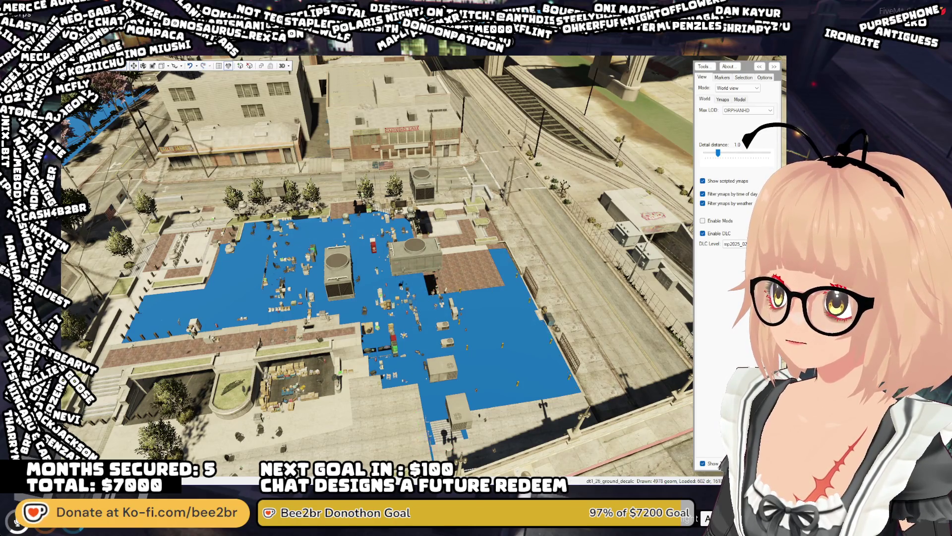
scroll(456, 378, up, 3)
mouse_move(456, 378)
mouse_down()
mouse_move(424, 361)
mouse_move(471, 342)
mouse_move(267, 382)
mouse_up()
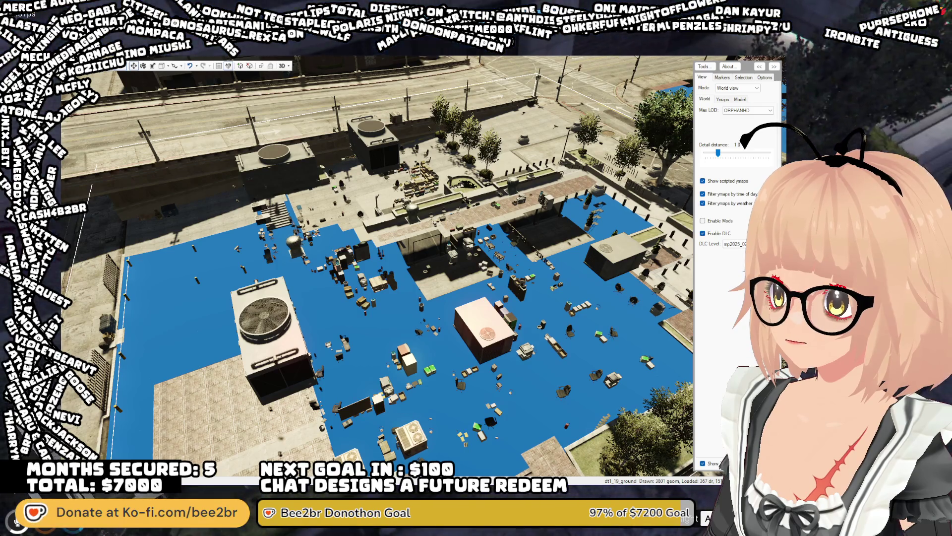
drag(456, 330, 402, 297)
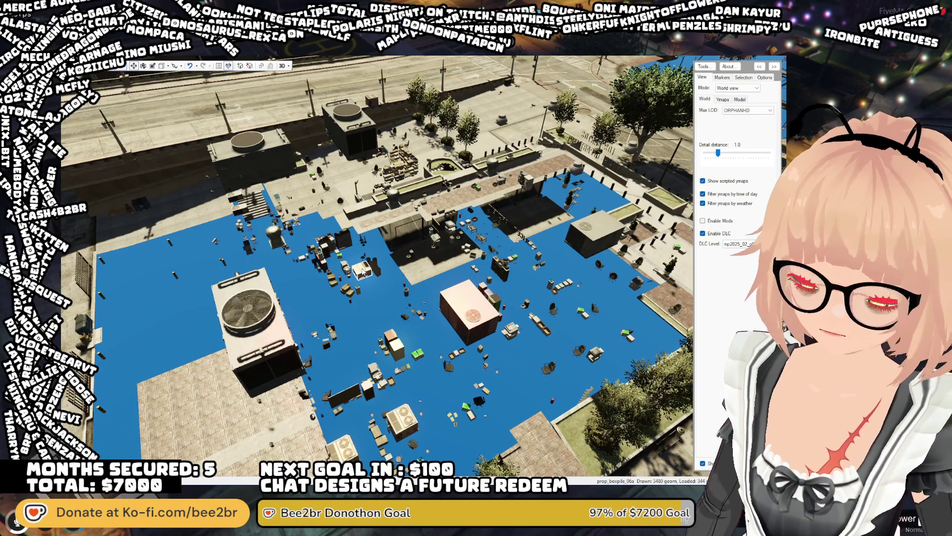
mouse_move(370, 297)
mouse_down()
mouse_move(474, 257)
mouse_move(471, 266)
mouse_up()
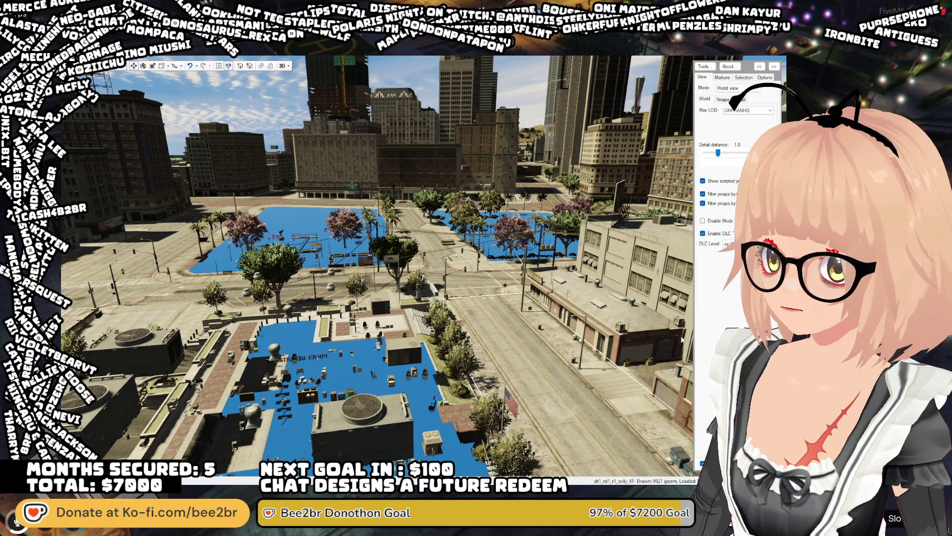
Select the small palm tree prop_palm_sm_01f
click(388, 218)
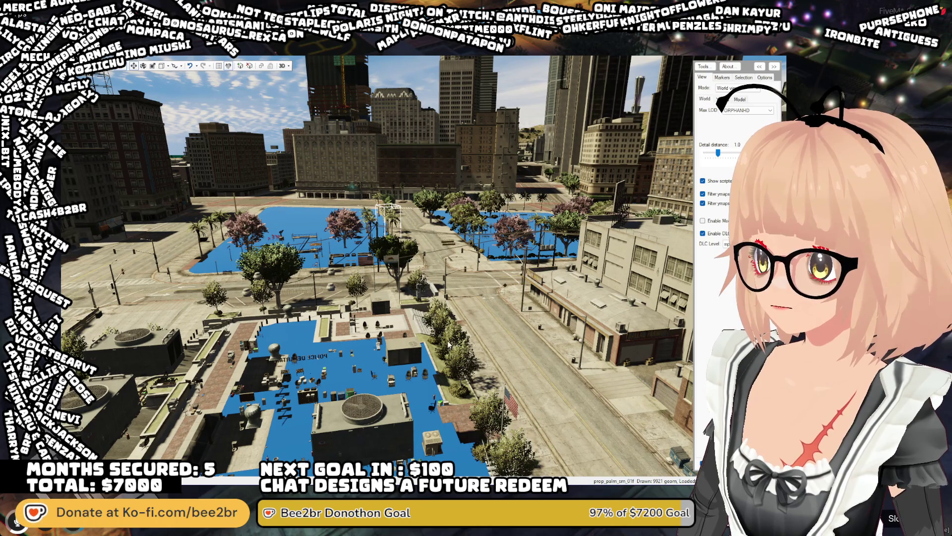
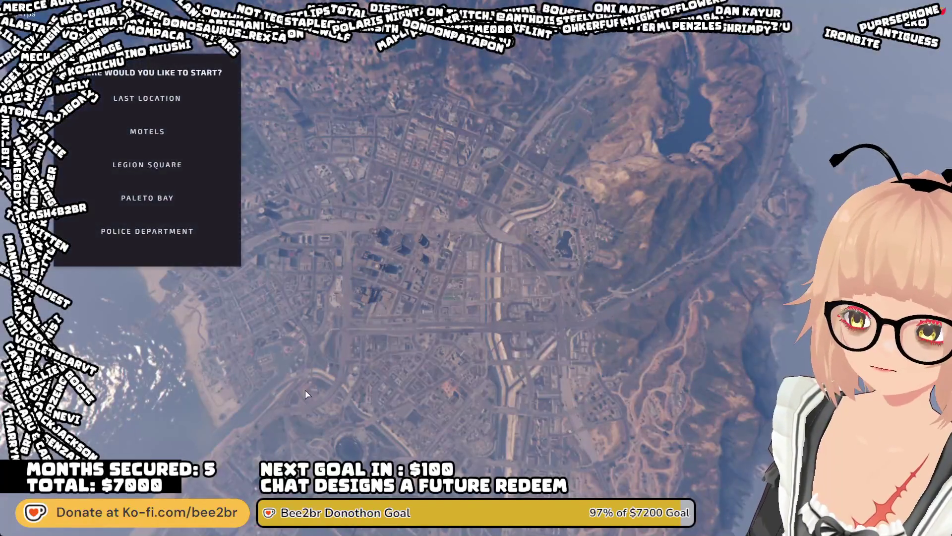
Choose Last Location and confirm to spawn the character on the rooftop
click(189, 99)
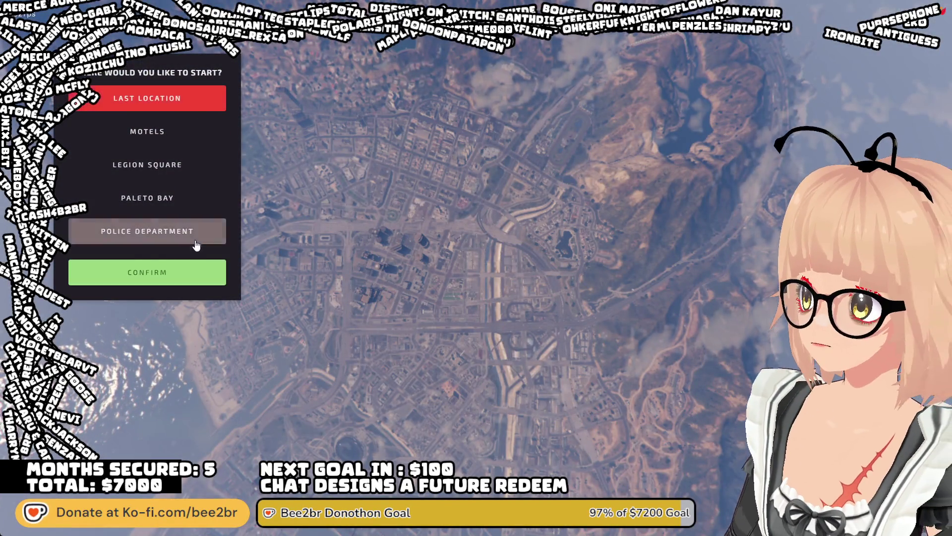
click(189, 270)
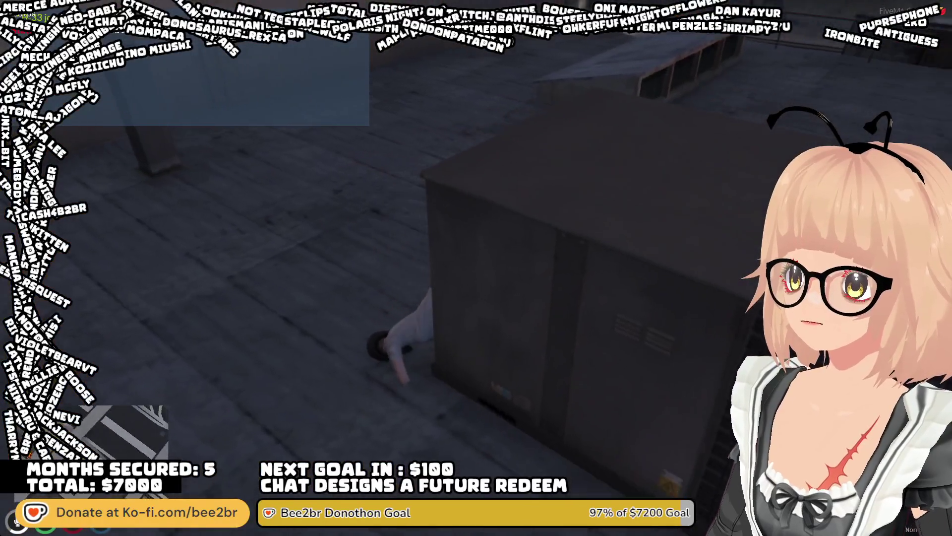
Enable NoClip from the F1 admin menu and rise above the rooftop
key(F1)
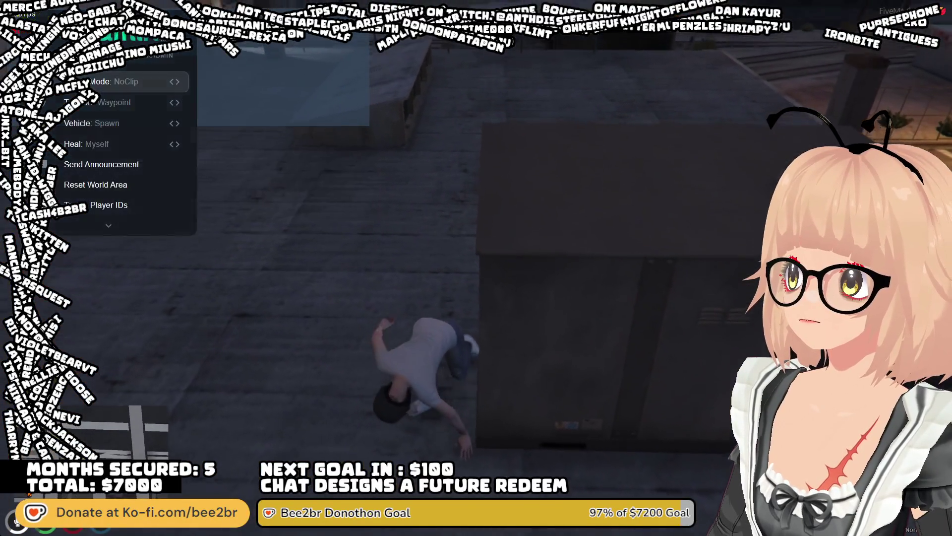
key(Return)
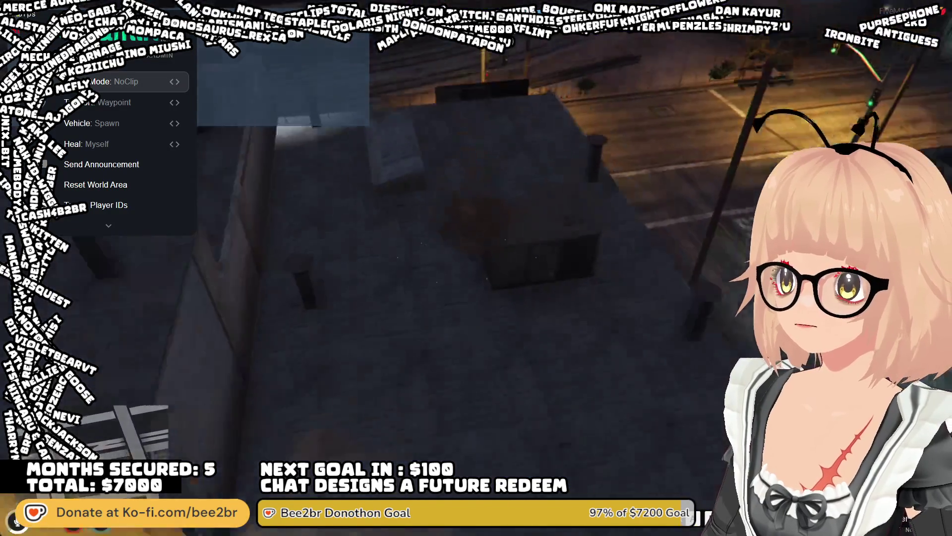
key(q)
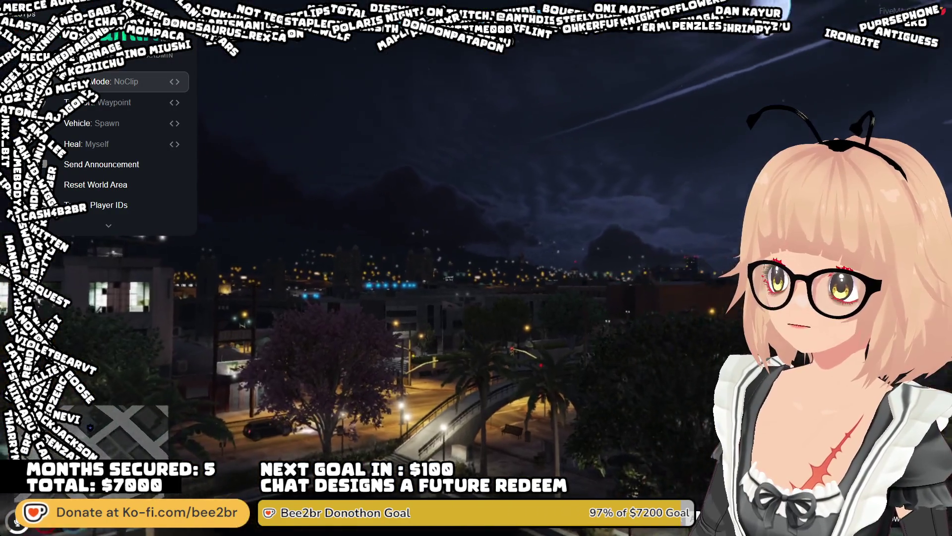
Fly forward over the night city to the lit park, turning right across it
key(w)
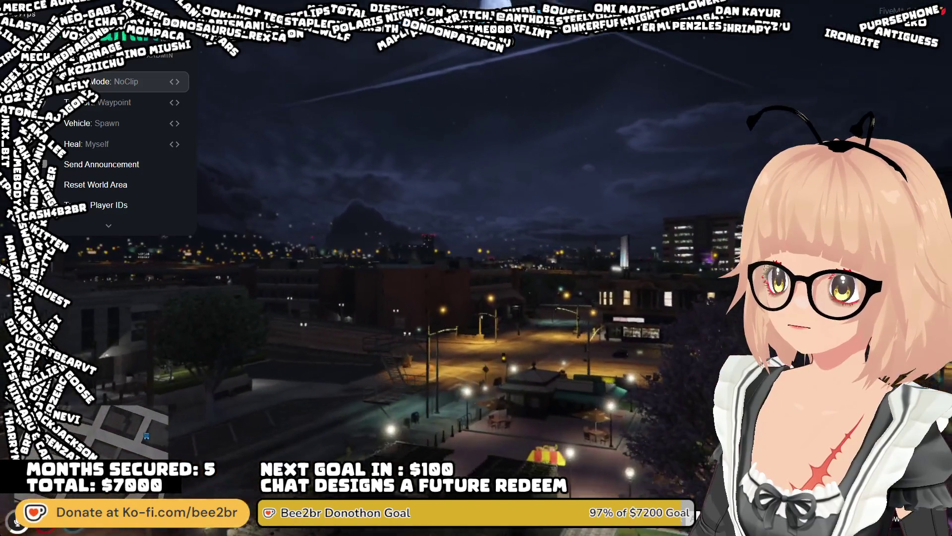
key(w)
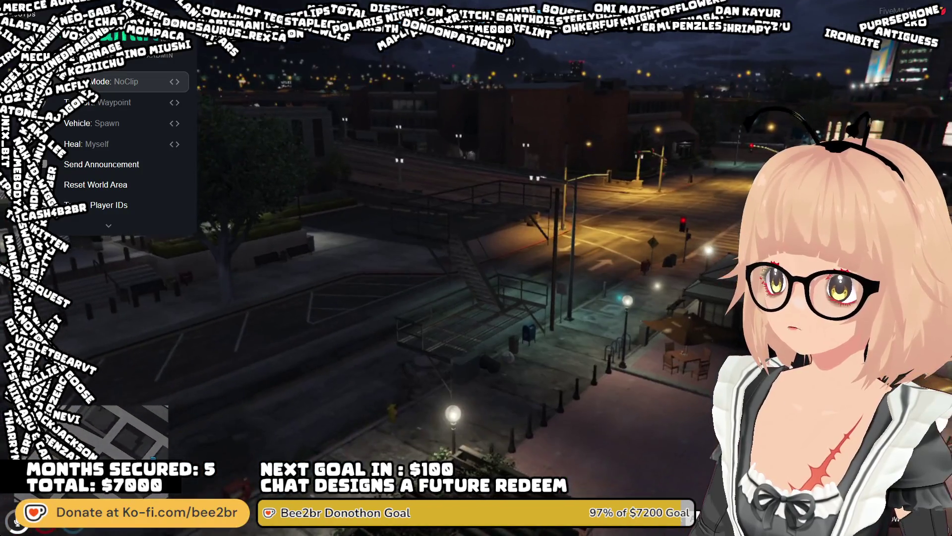
key(w)
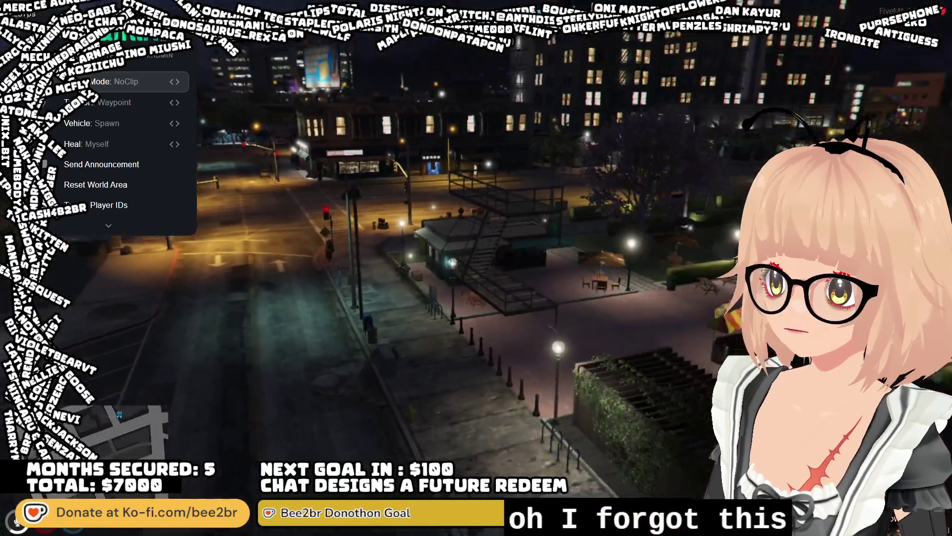
key(w)
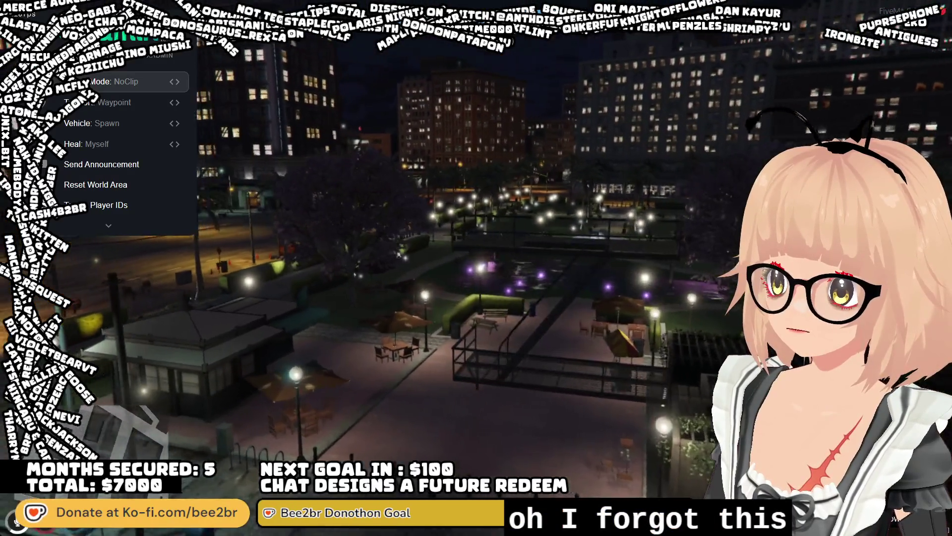
key(d)
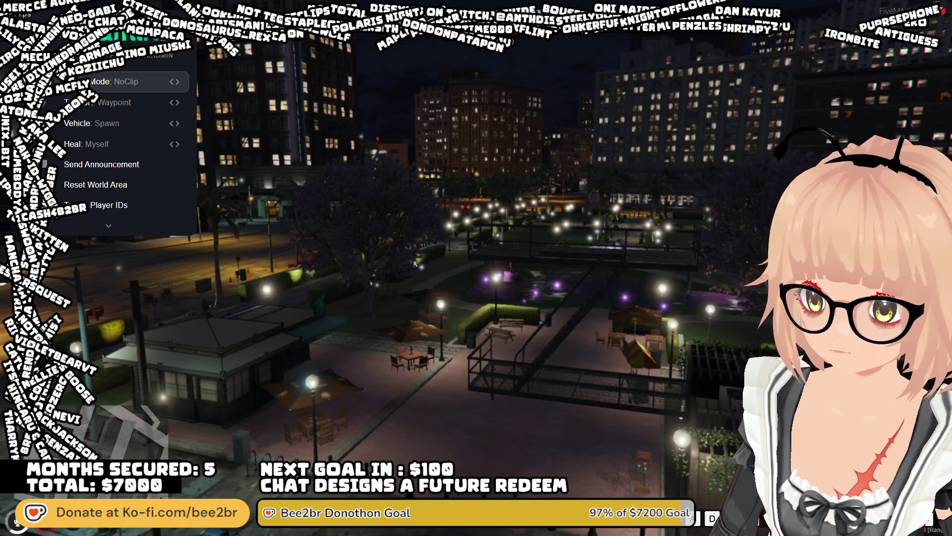
Fly to the police entrance, back off to frame the LSPD facade, then rise
key(w)
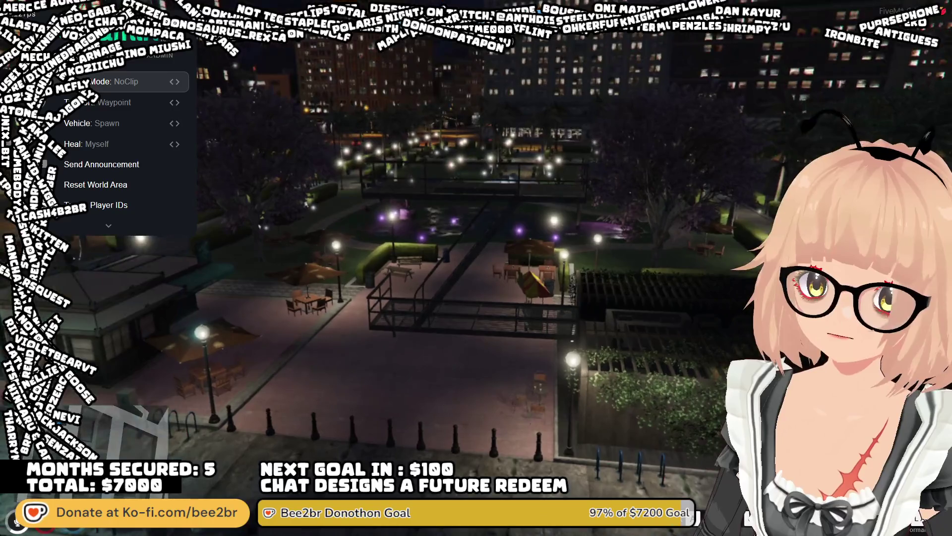
key(w)
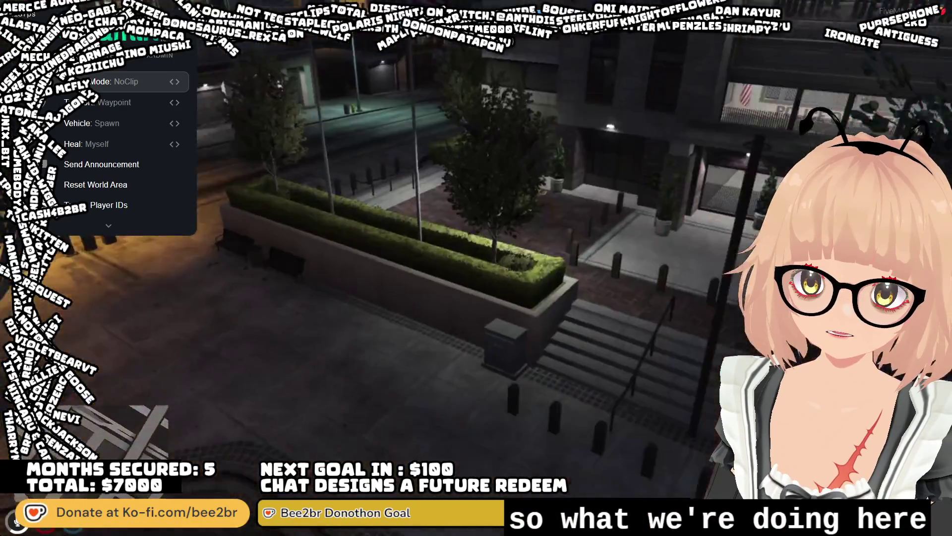
key(w)
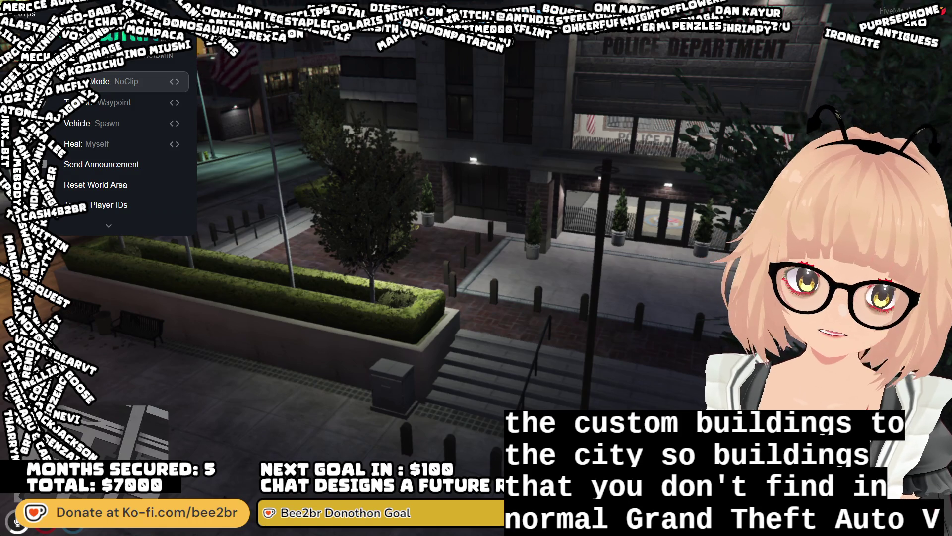
key(s)
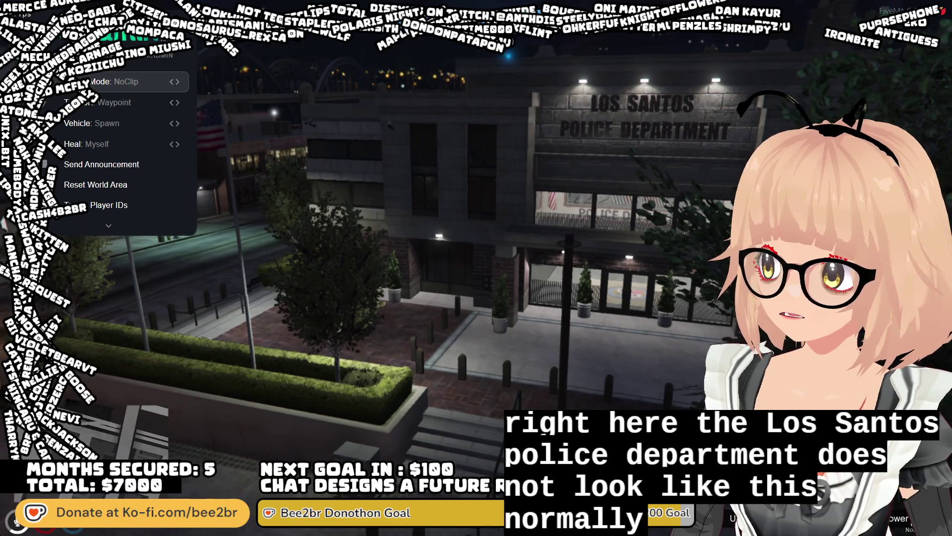
key(w)
key(w)
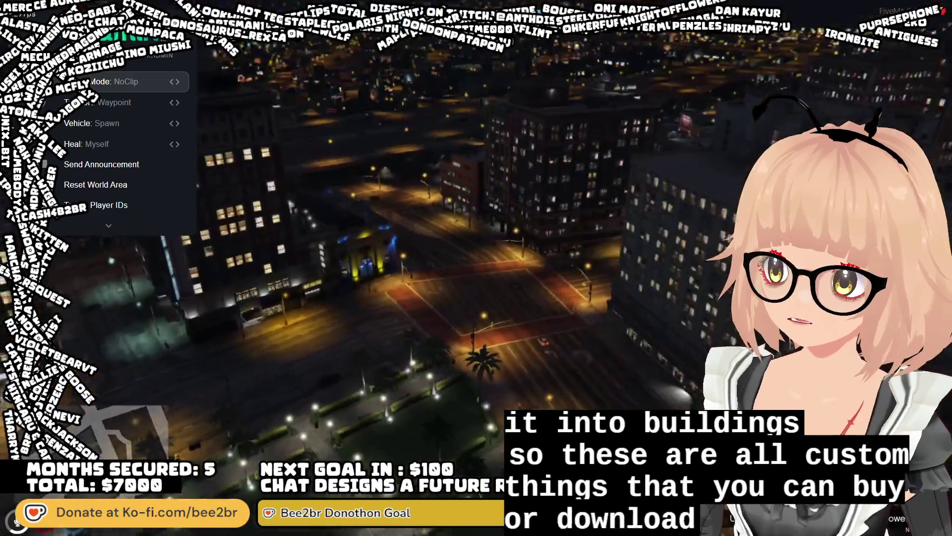
Fly over the purple-lit park toward the intersection and over the tall office building
key(w)
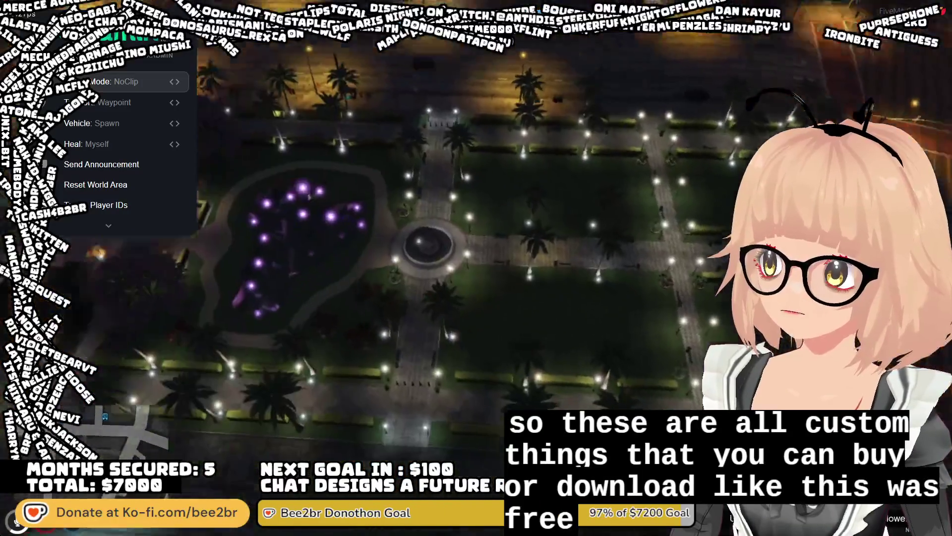
key(w)
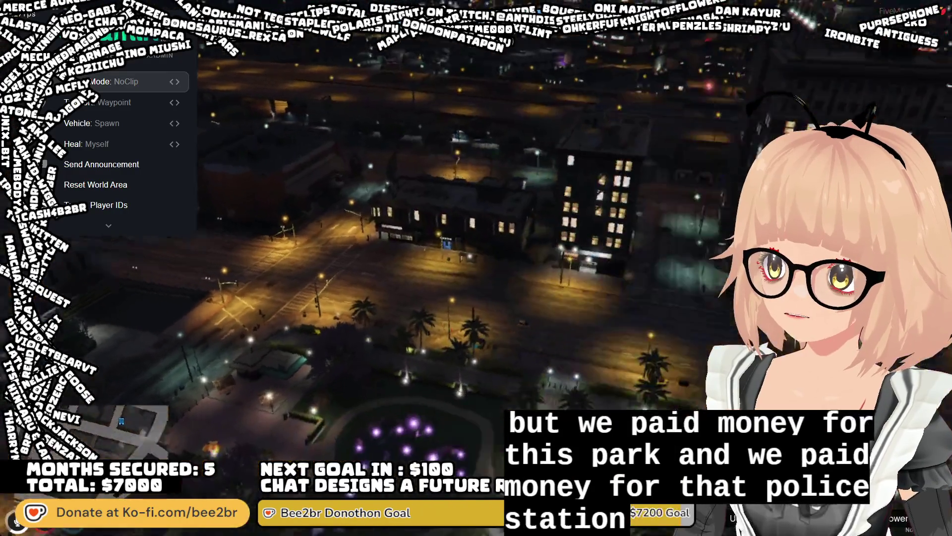
key(w)
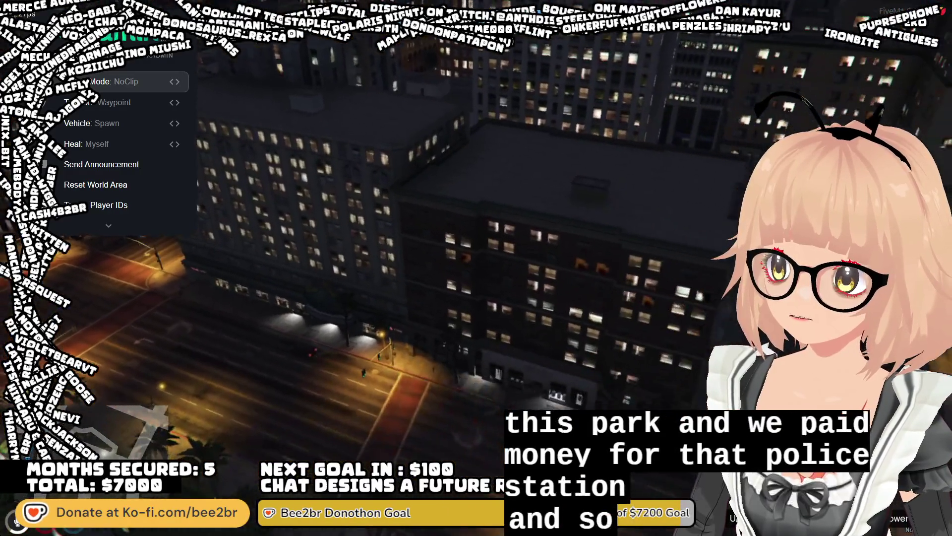
key(w)
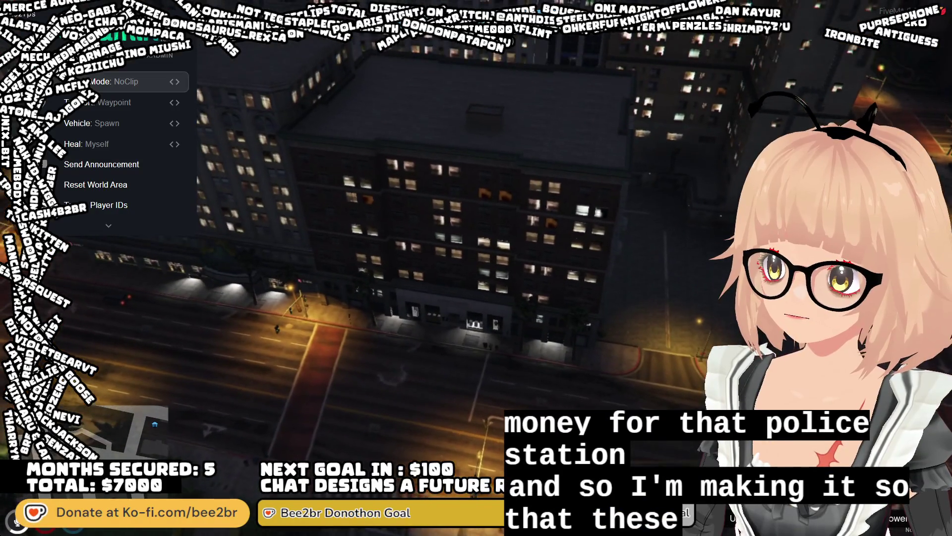
key(w)
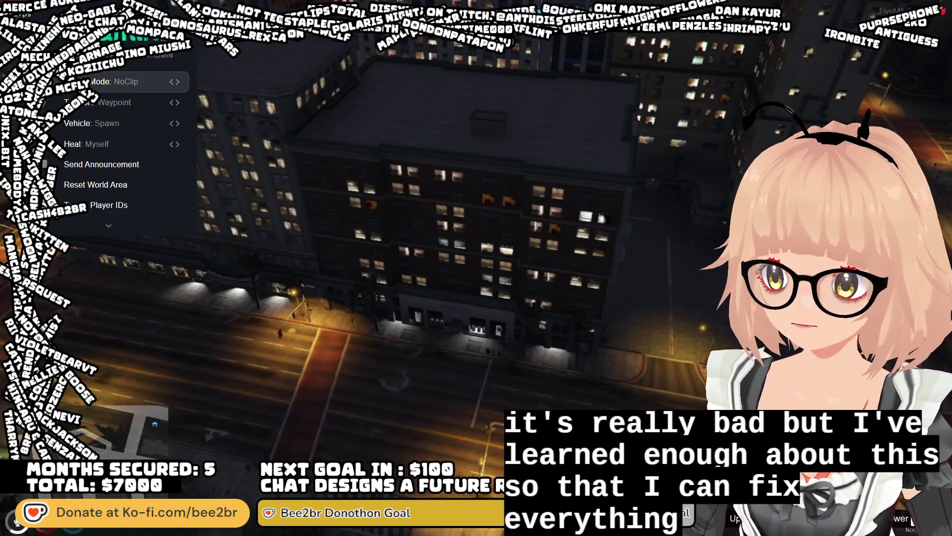
Fly past the building to a wide city view and descend toward the blue-lit rooftop
key(w)
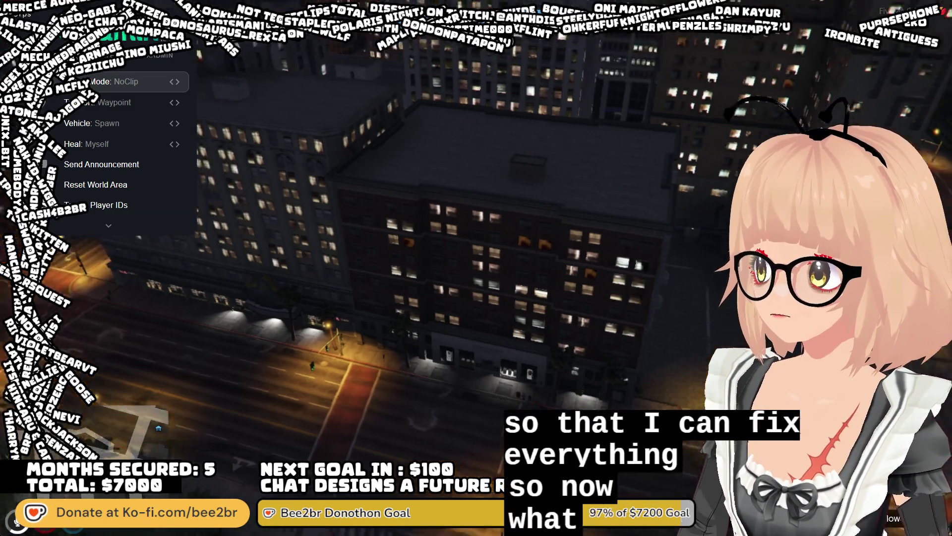
key(w)
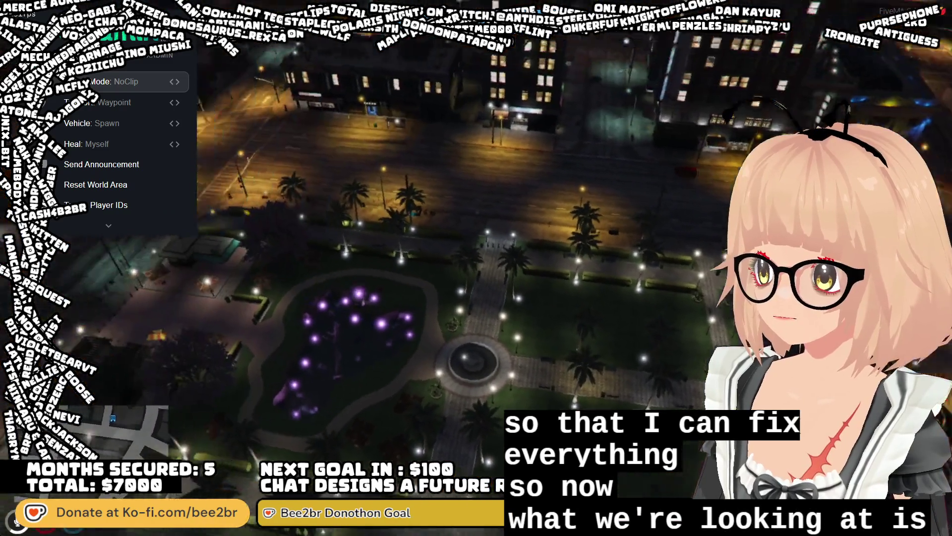
key(w)
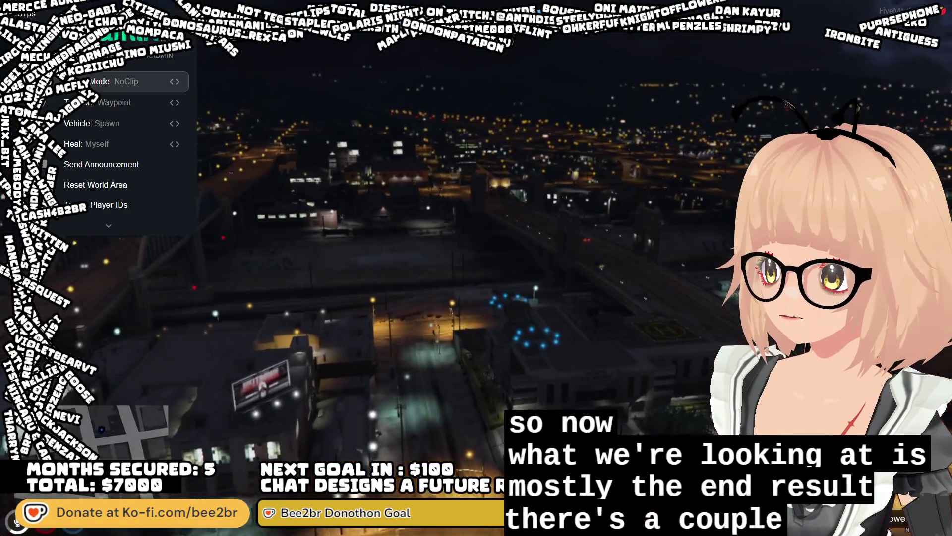
key(w)
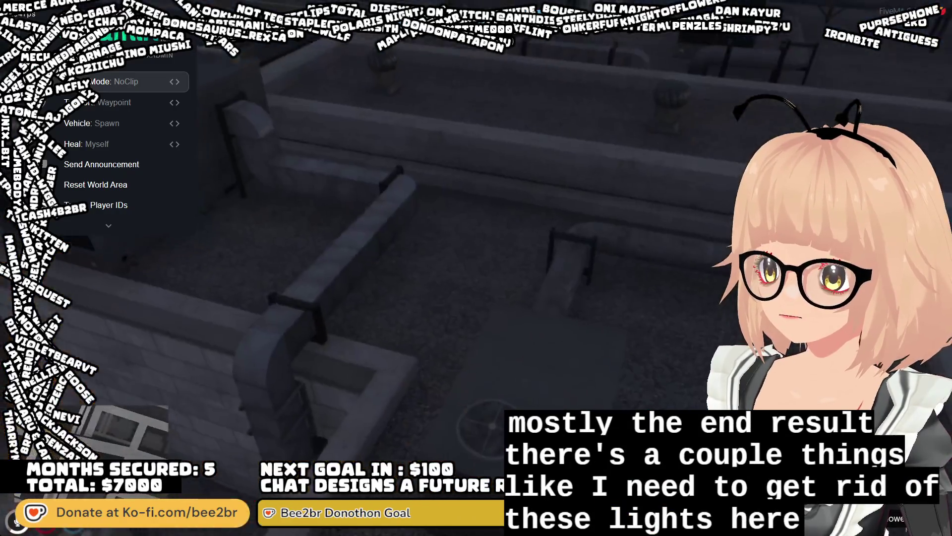
View the floating blue rooftop lights, then orbit CodeWalker's view over the plaza
key(q)
key(q)
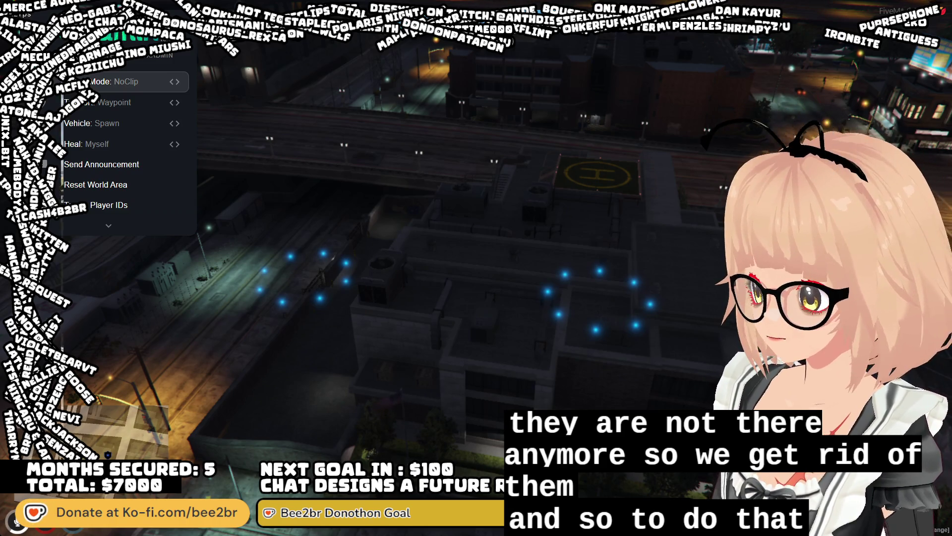
key(alt+Tab)
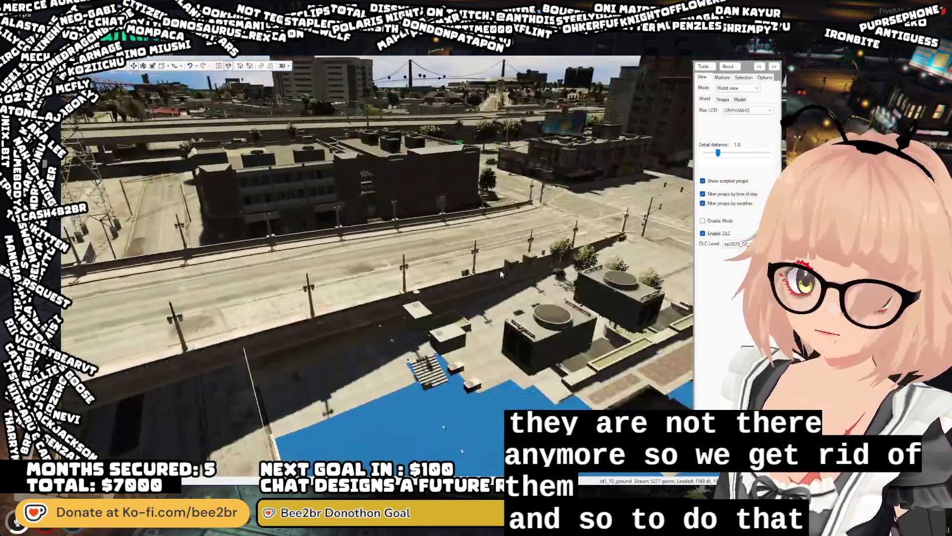
mouse_move(500, 269)
mouse_down()
mouse_move(572, 267)
mouse_move(558, 255)
mouse_move(449, 257)
mouse_move(518, 268)
mouse_move(543, 293)
mouse_move(454, 285)
mouse_move(464, 282)
mouse_move(436, 258)
mouse_up()
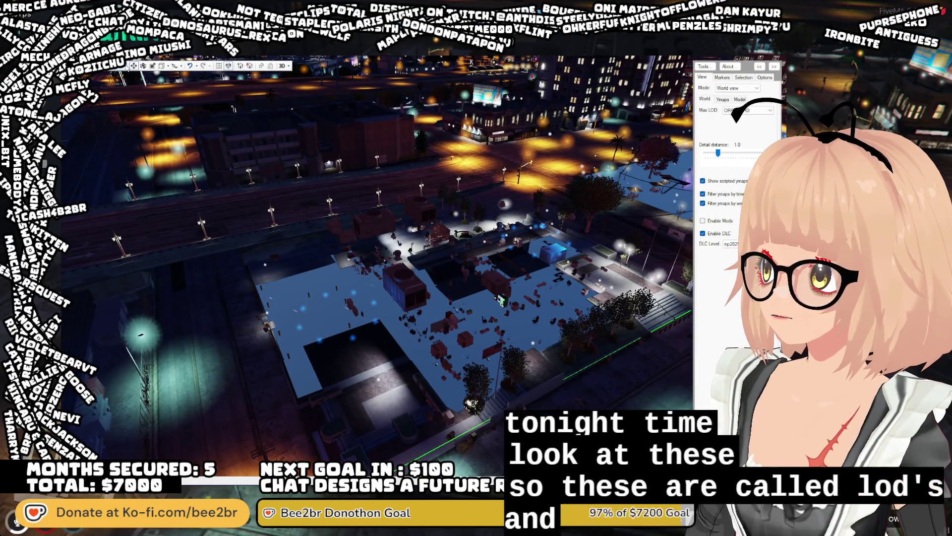
Select the large LOD object and two small stray plaza objects to inspect them
click(154, 190)
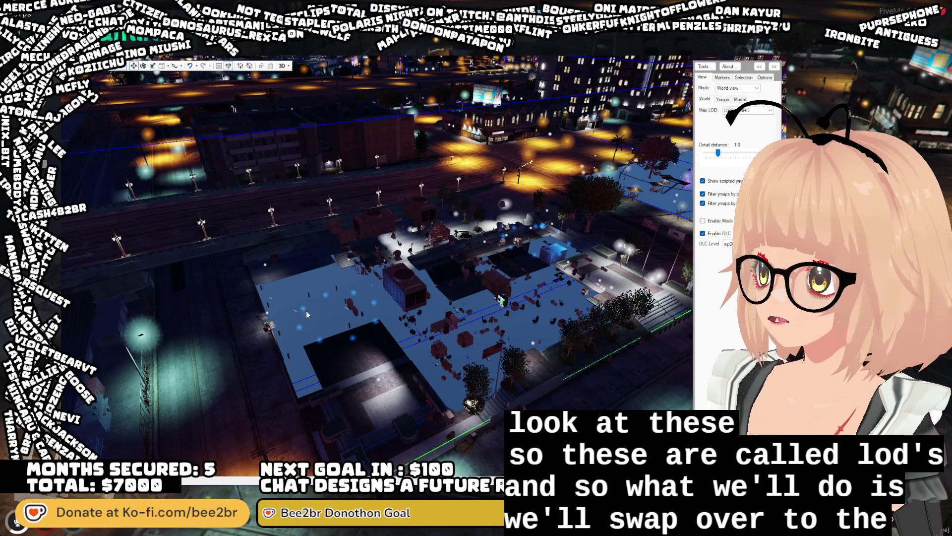
click(299, 328)
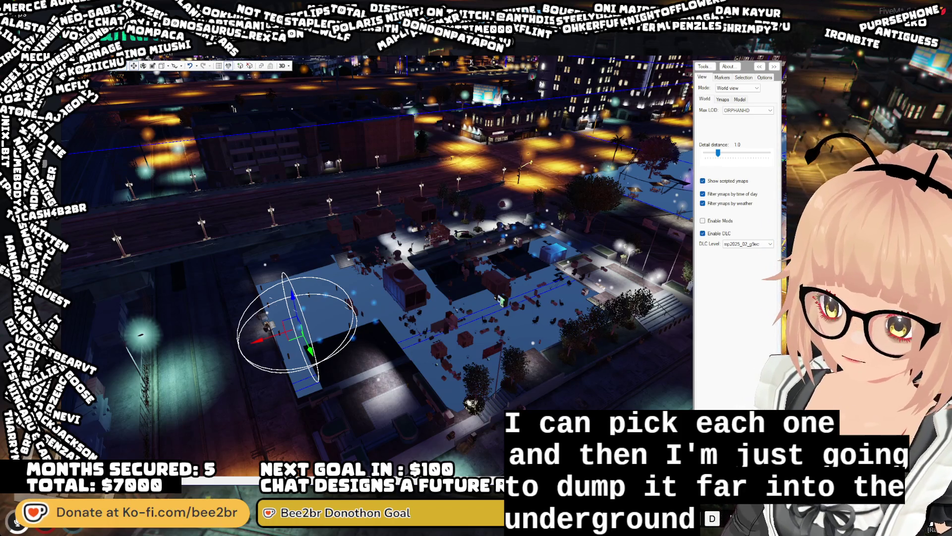
key(Escape)
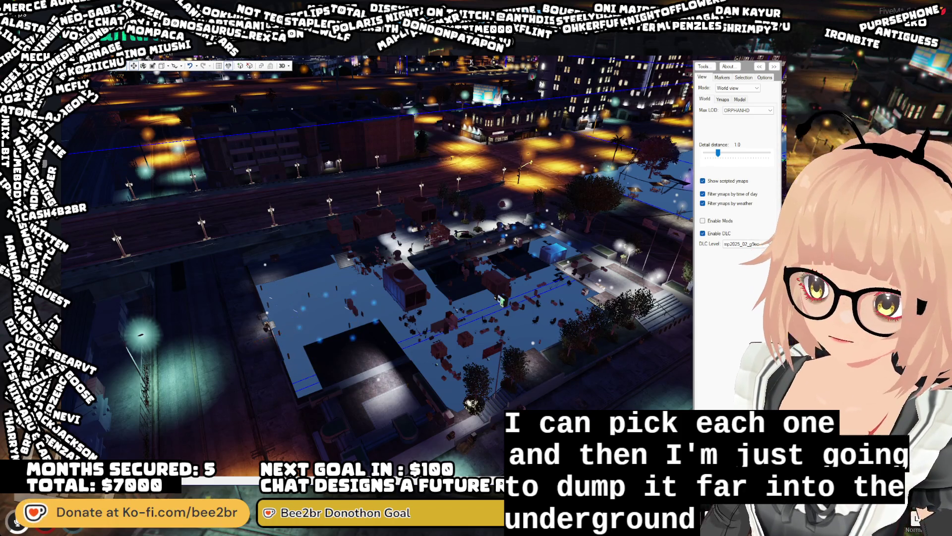
click(317, 339)
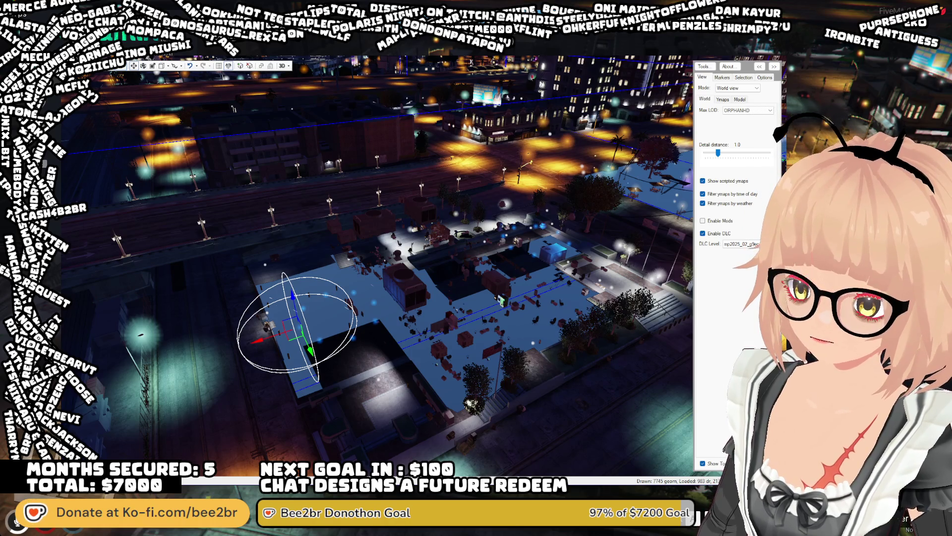
key(Escape)
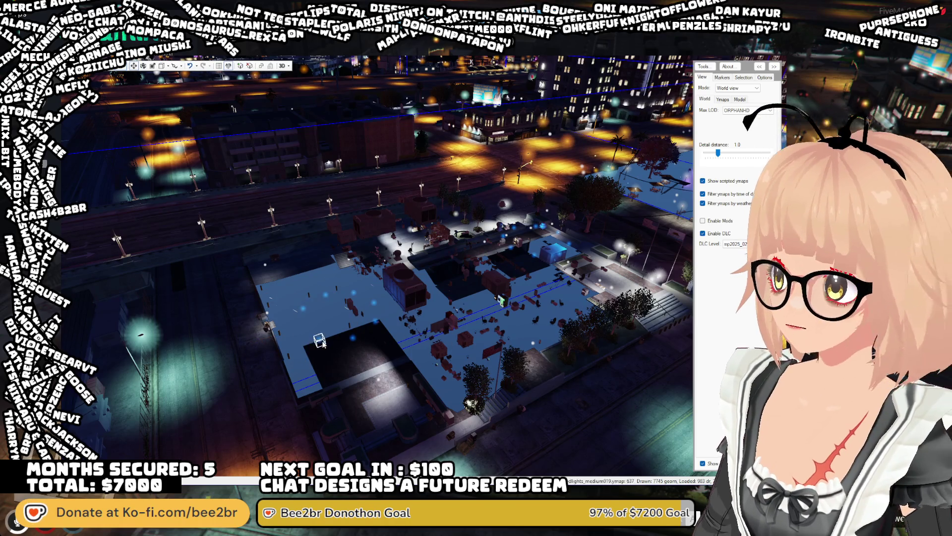
Delete two stray objects on the rooftop plaza
click(320, 342)
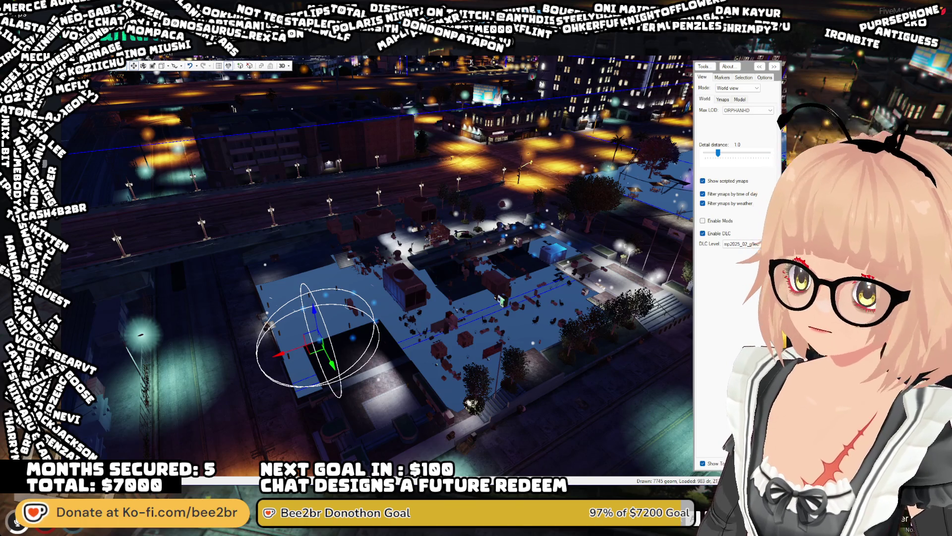
key(Escape)
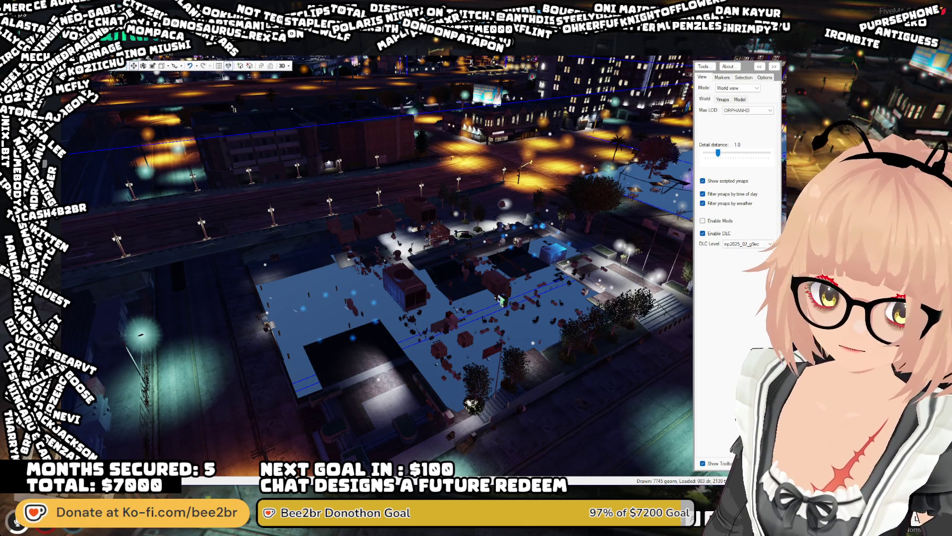
click(320, 332)
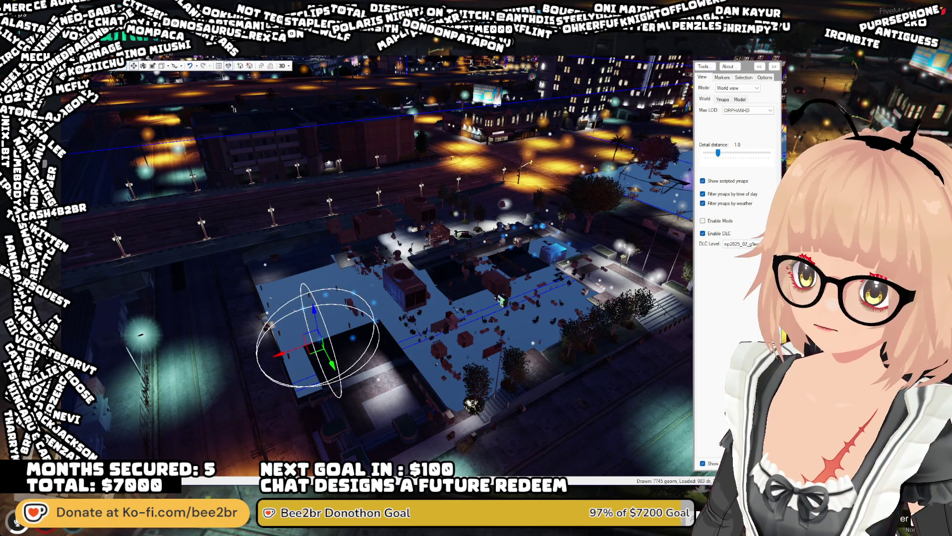
key(Escape)
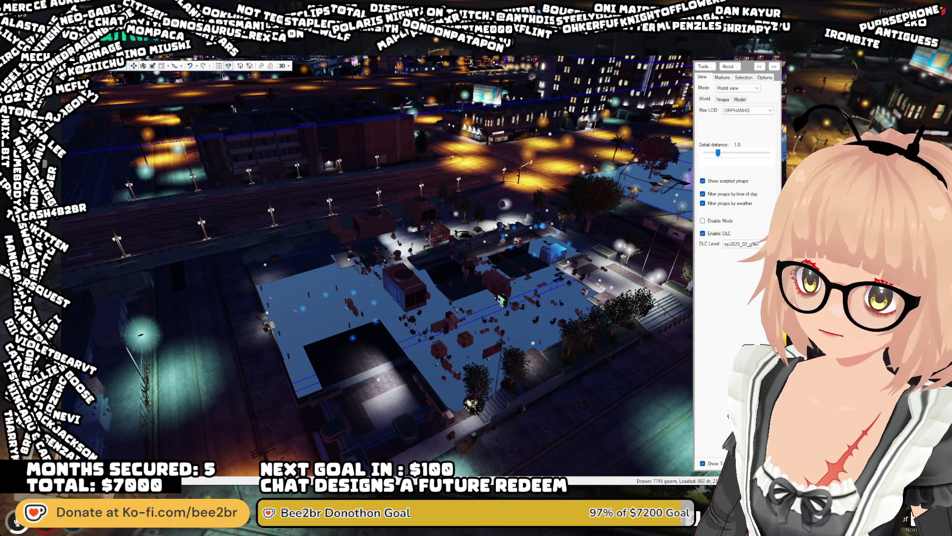
Delete the dark rooftop object, all three of its stacked layers
click(352, 336)
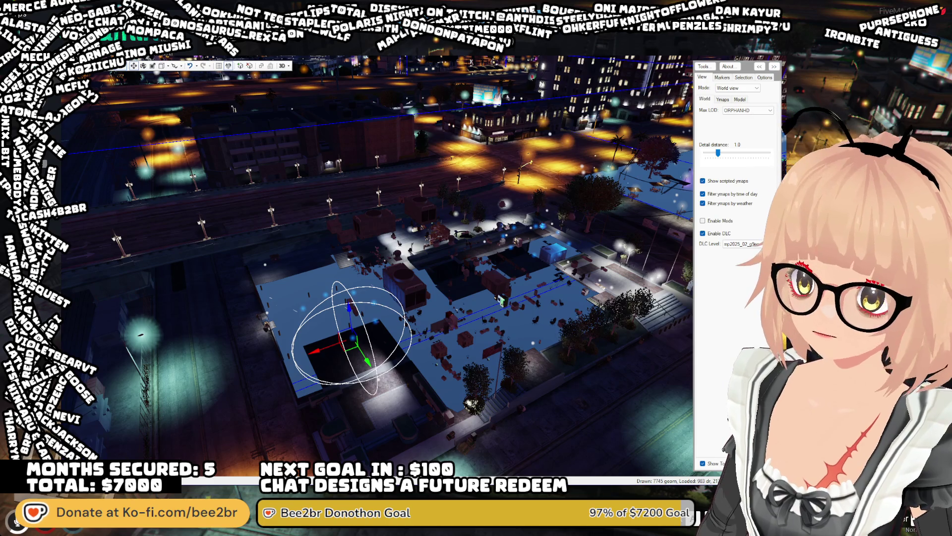
key(Escape)
click(344, 335)
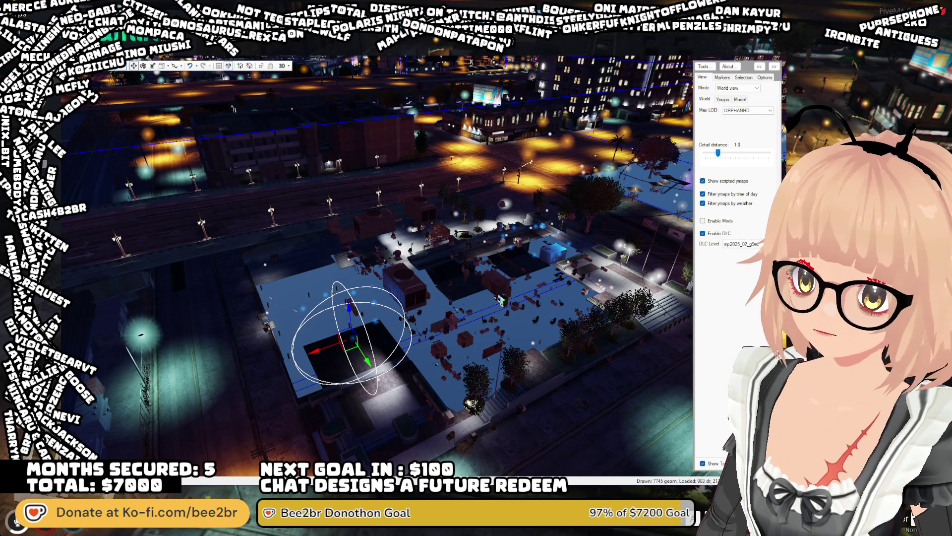
key(Escape)
click(347, 340)
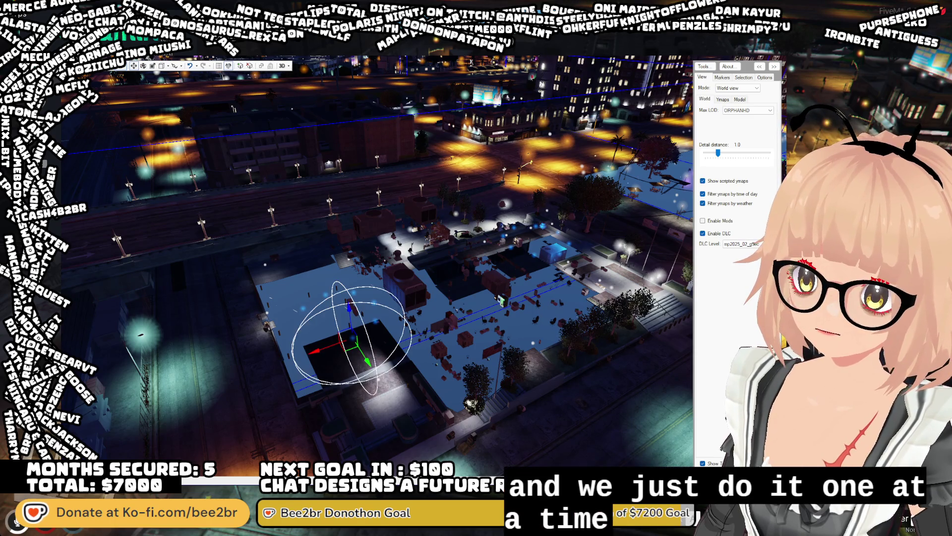
key(Escape)
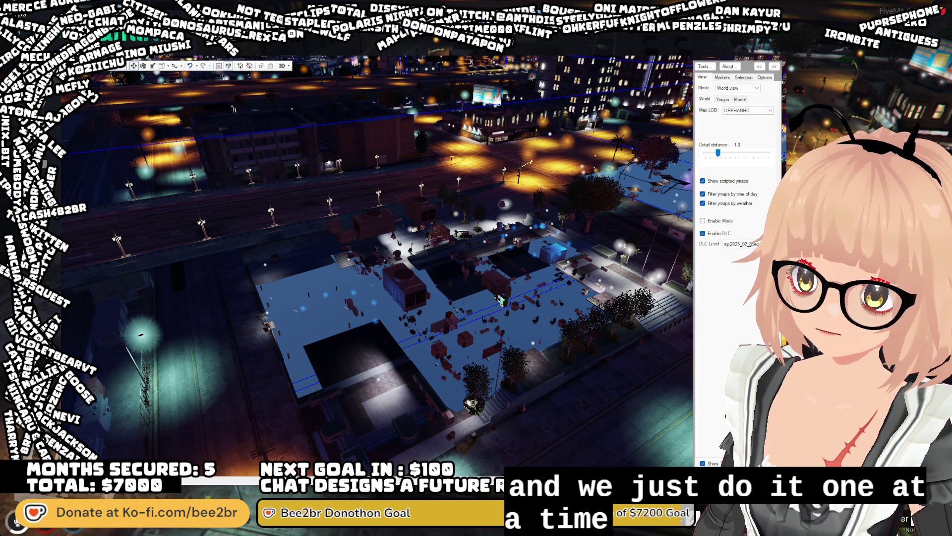
Delete more stray plaza objects, a leftover rooftop piece and a stacked layer
click(375, 321)
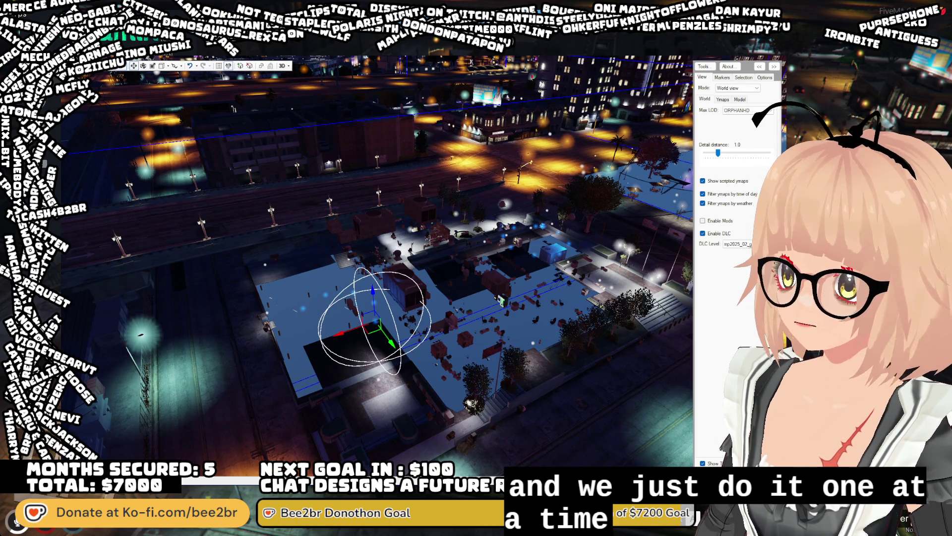
key(Escape)
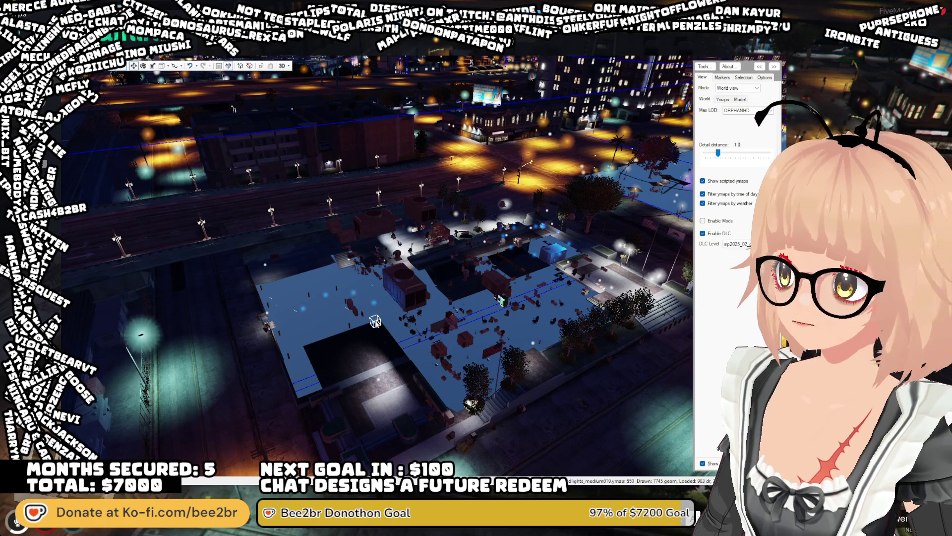
click(626, 328)
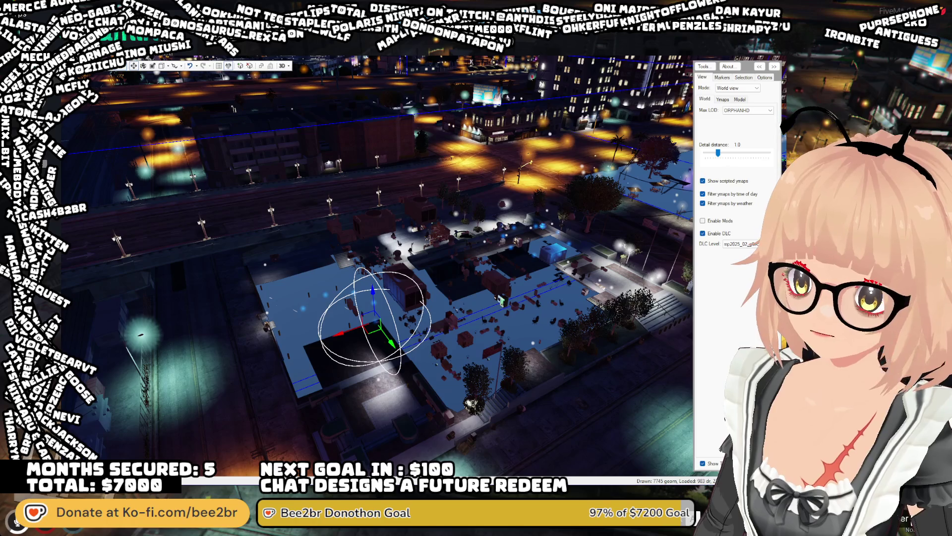
key(Escape)
click(367, 305)
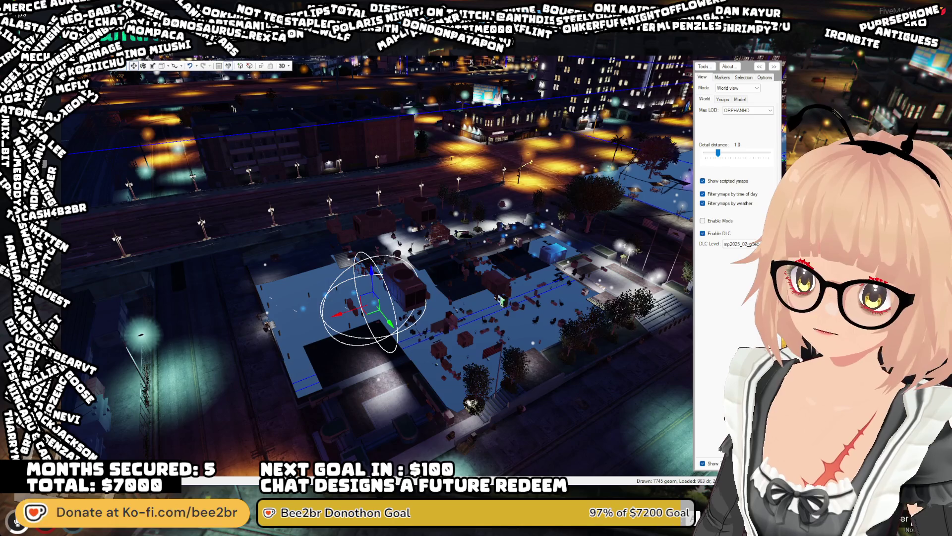
key(Escape)
click(408, 301)
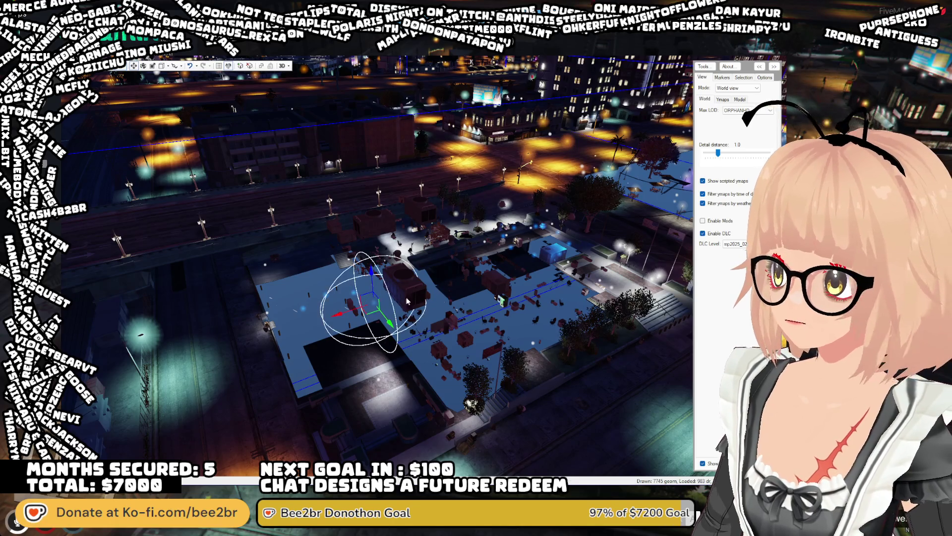
key(Escape)
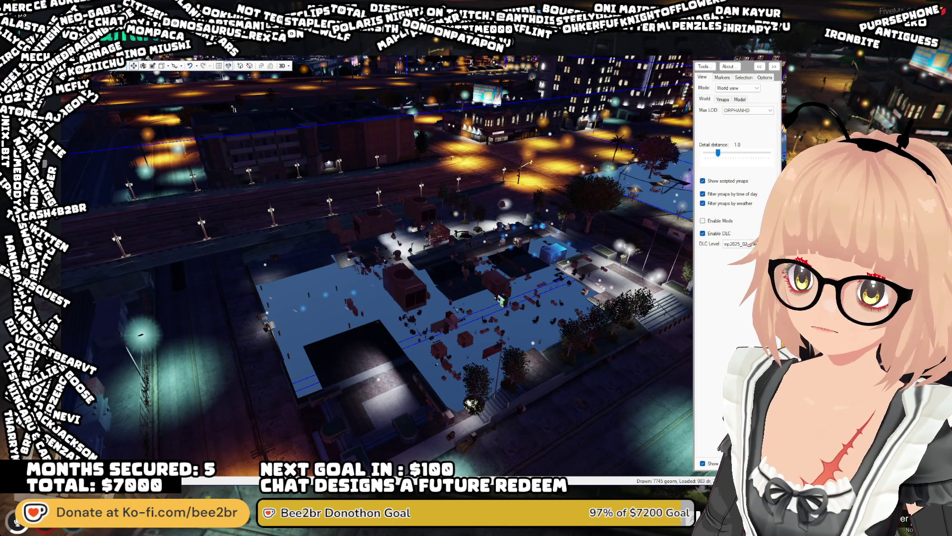
Delete a floating plaza prop and the layer beneath it
click(358, 290)
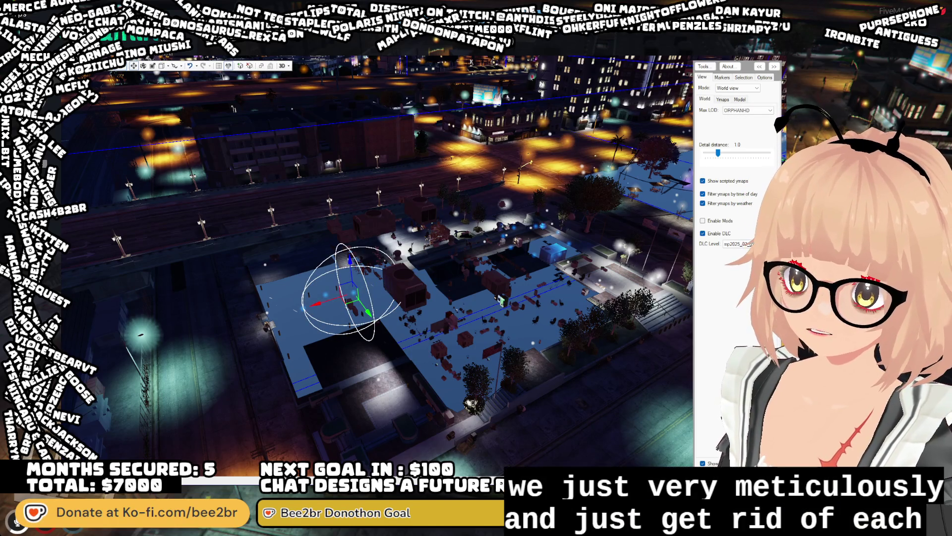
key(Escape)
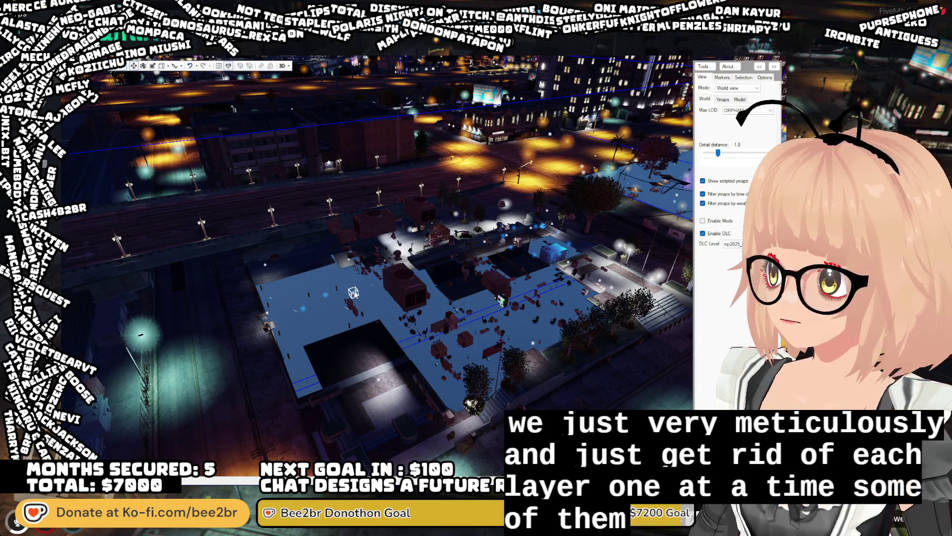
click(350, 290)
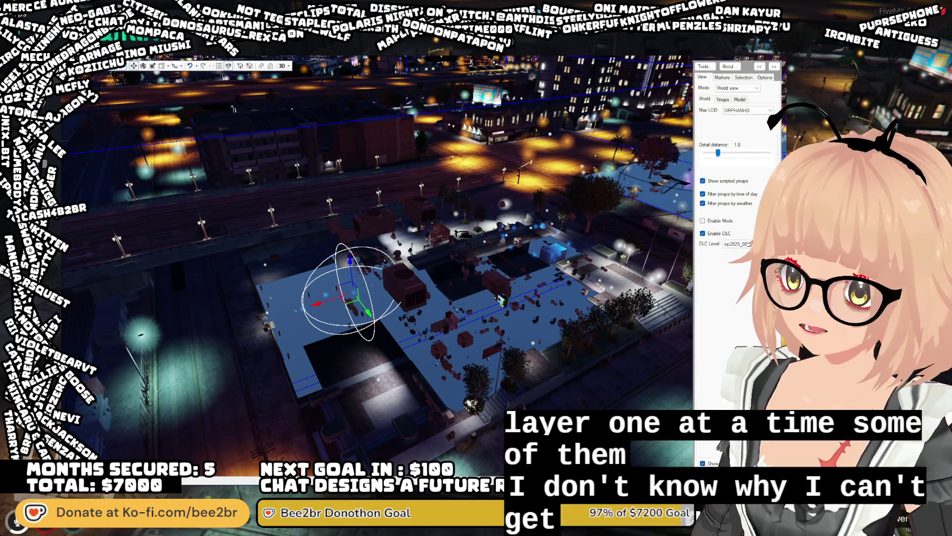
key(Escape)
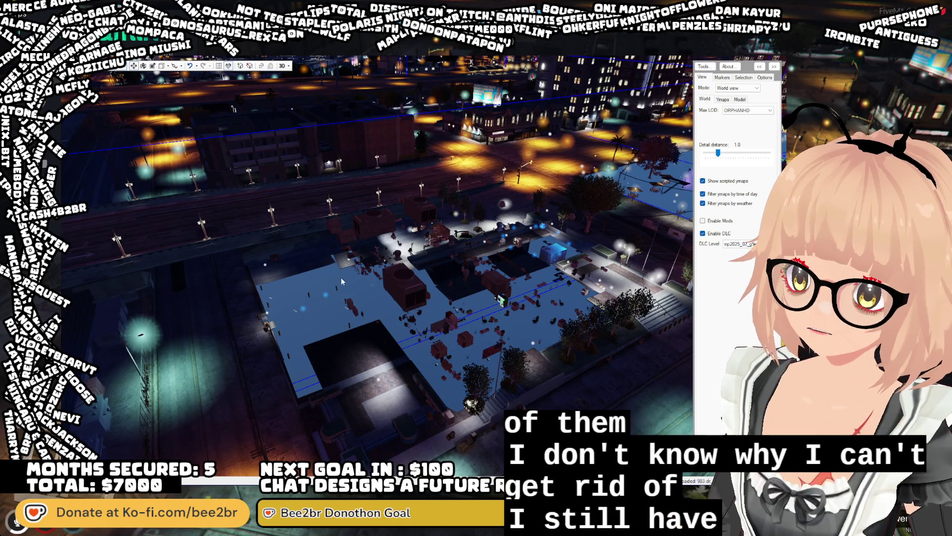
Delete both layers of the small stray rooftop object after several reselection attempts
click(328, 299)
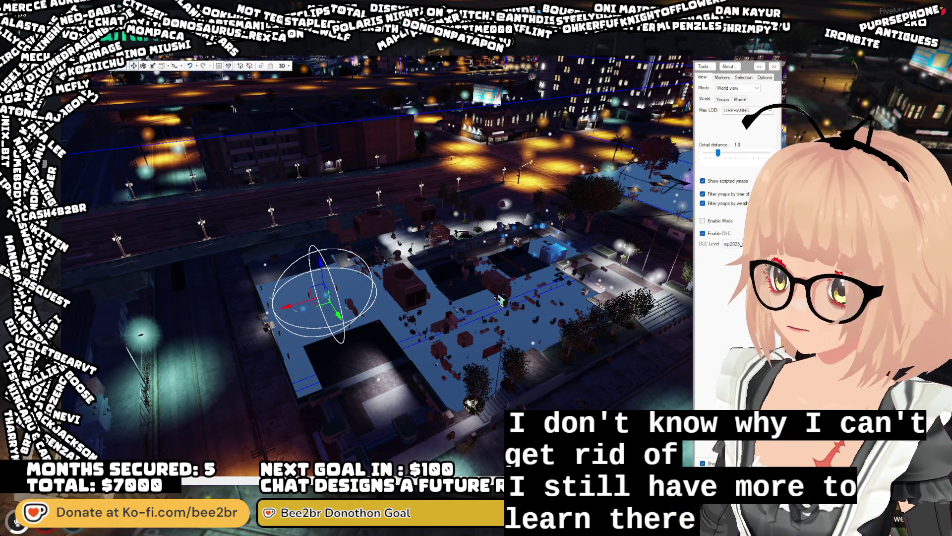
click(317, 300)
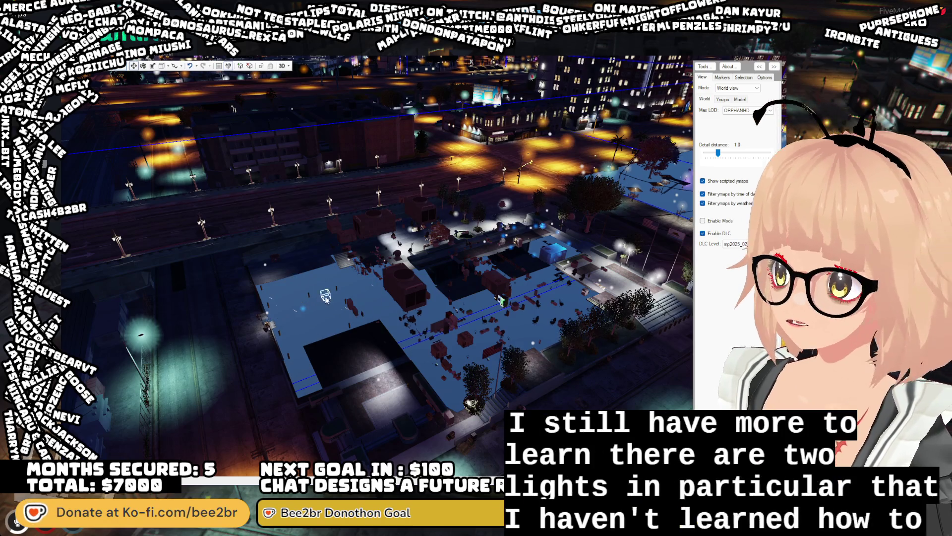
click(316, 298)
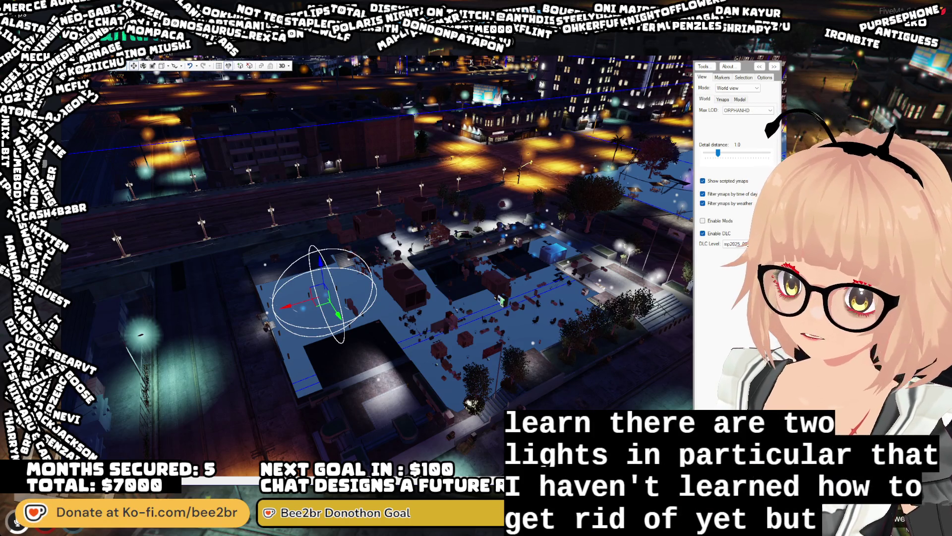
click(317, 299)
click(304, 309)
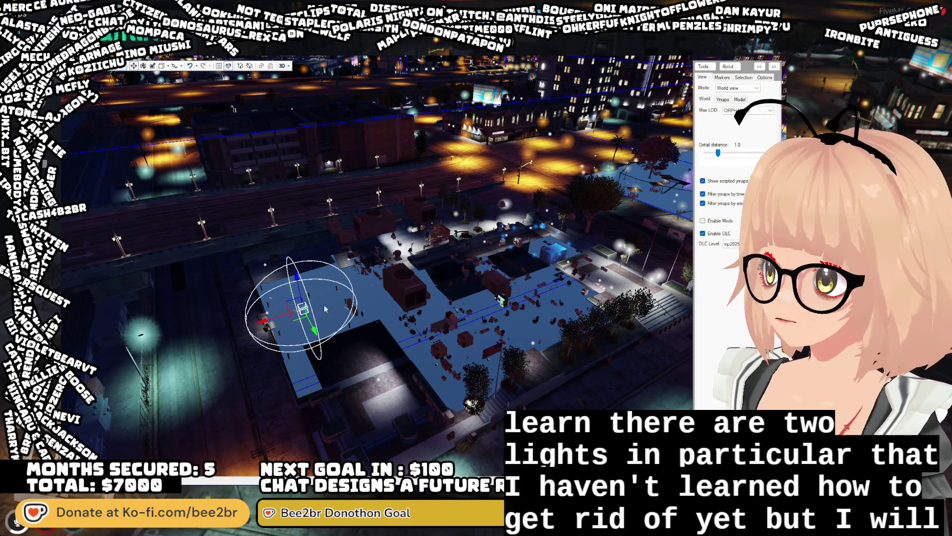
click(334, 454)
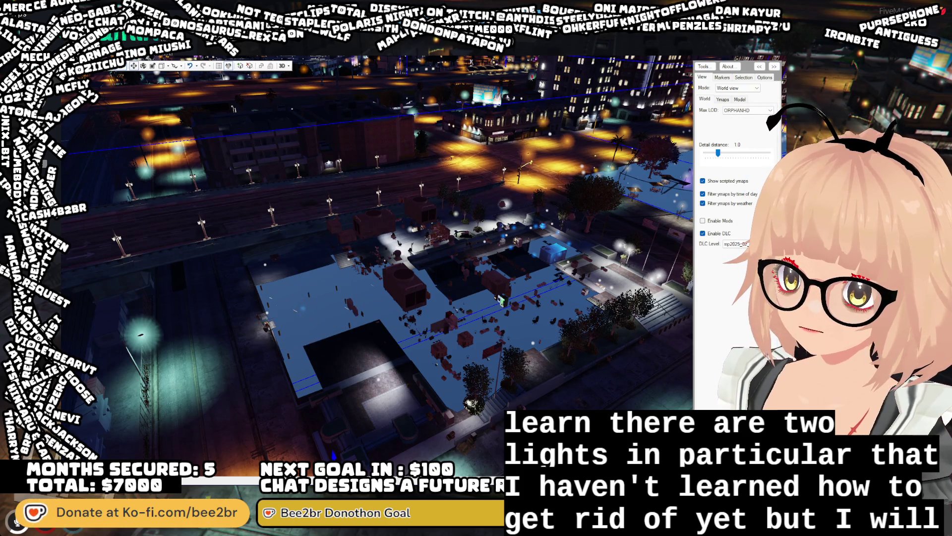
click(302, 308)
key(Escape)
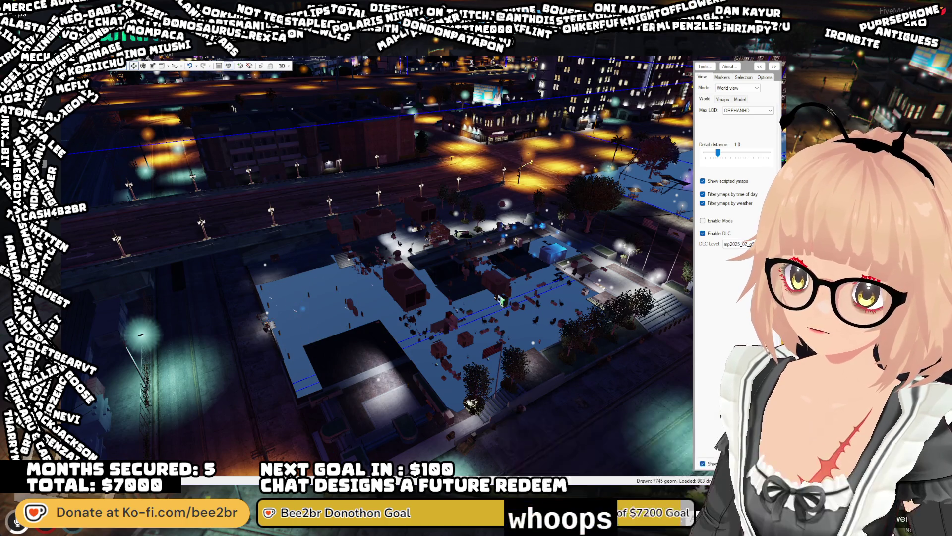
click(304, 306)
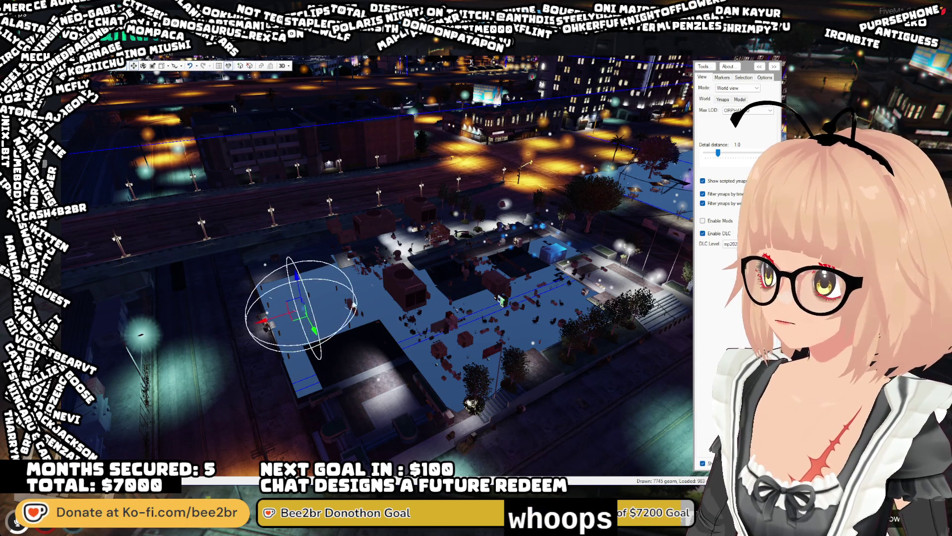
key(Escape)
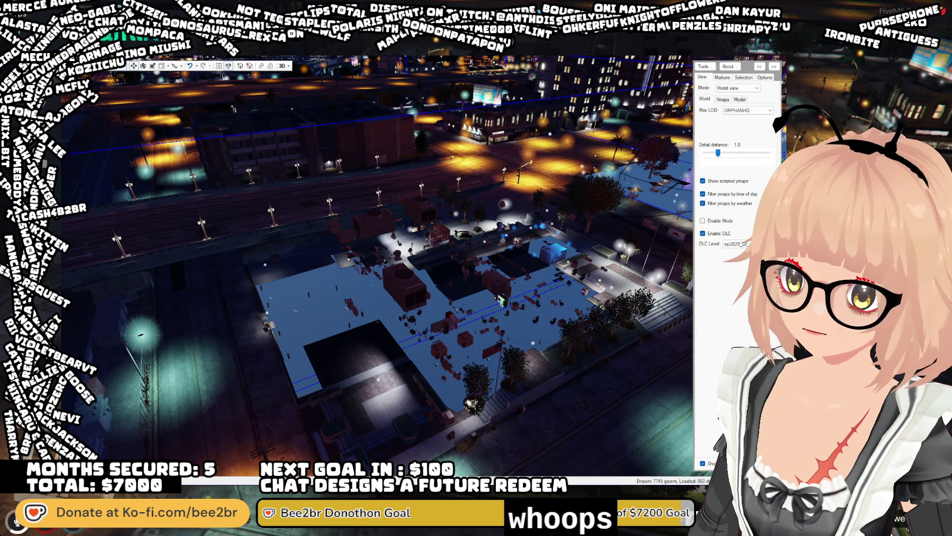
mouse_move(549, 290)
mouse_down()
mouse_move(521, 292)
mouse_move(528, 299)
mouse_up()
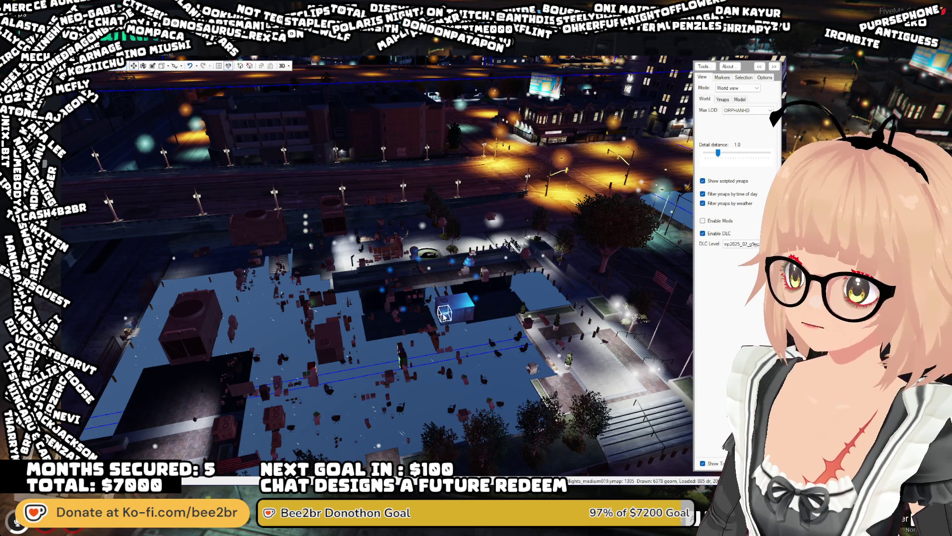
Remove the glowing blue box light, reselecting it until the deletion works
click(445, 312)
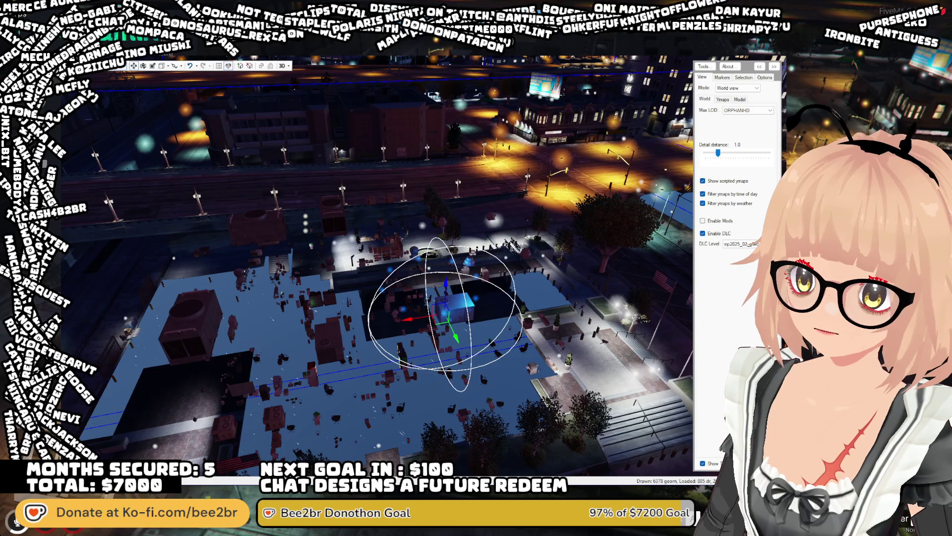
key(Escape)
click(452, 315)
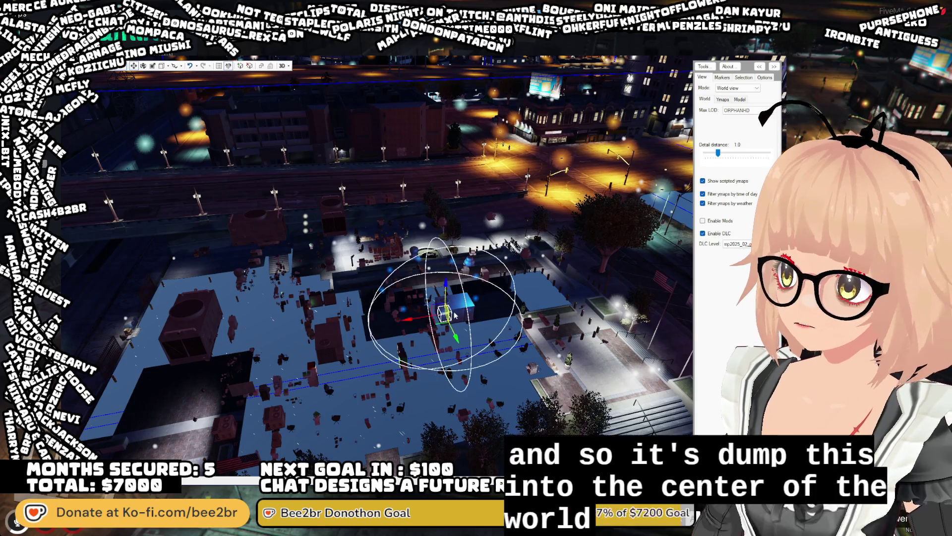
key(Escape)
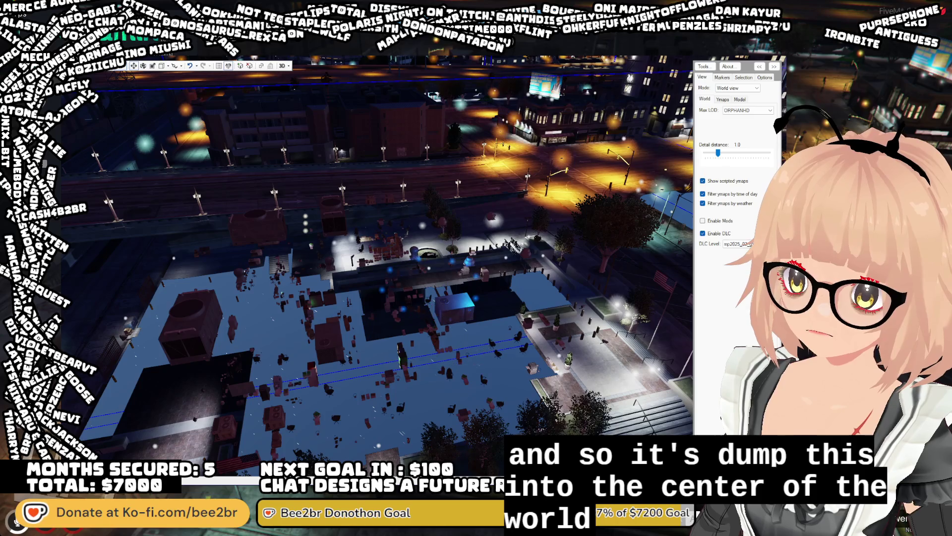
click(469, 305)
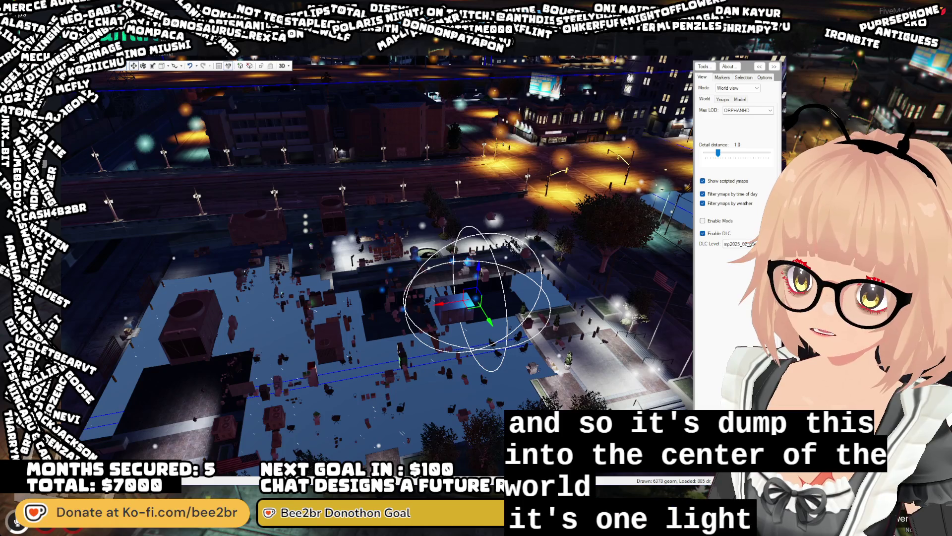
key(Escape)
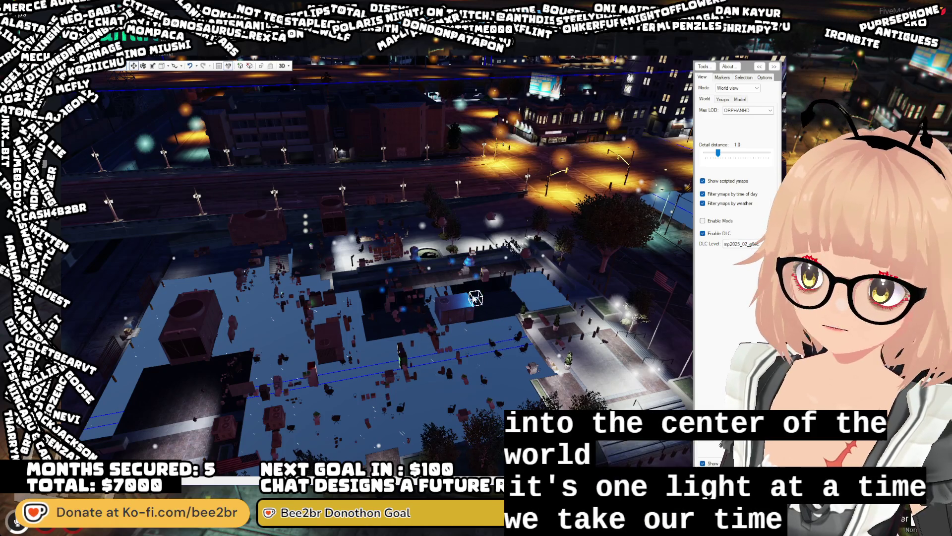
Delete the floating light box and the next stray light above the rooftop
click(487, 299)
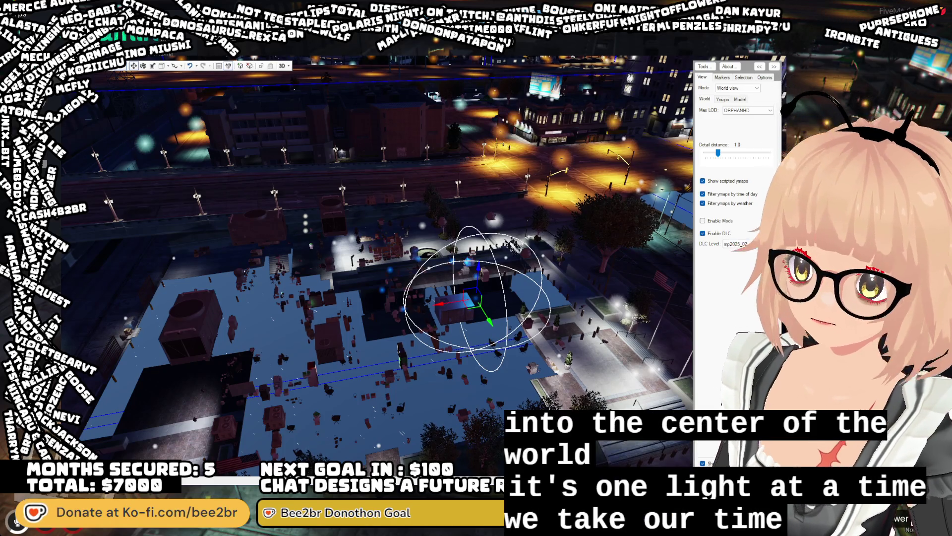
key(Escape)
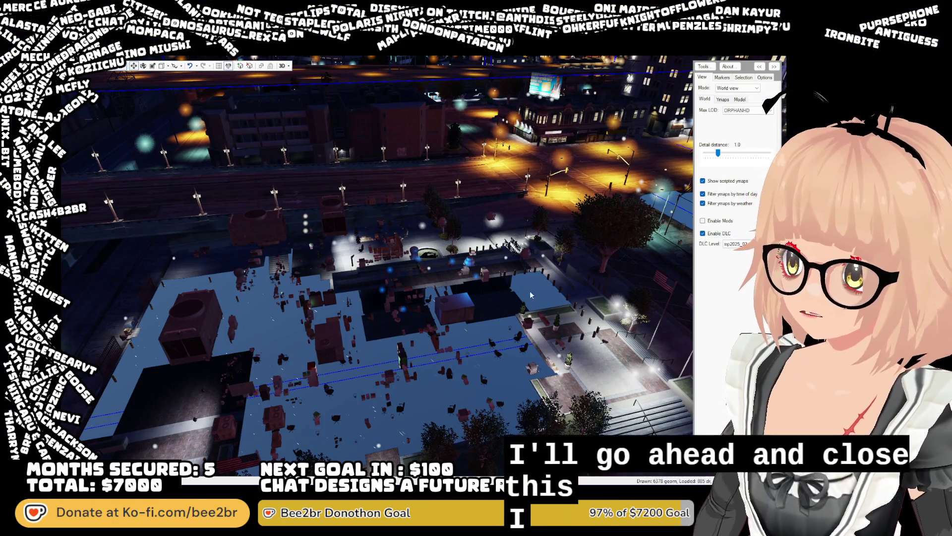
click(475, 279)
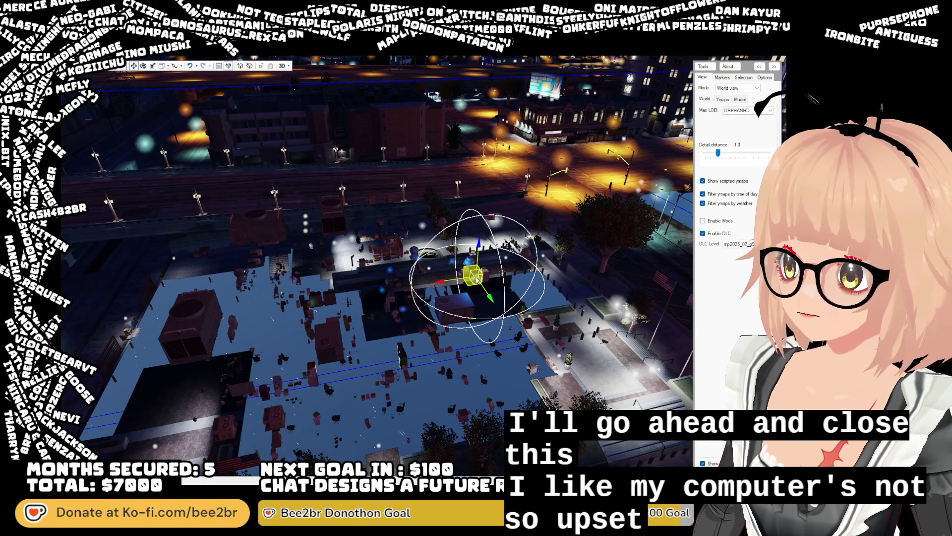
key(Escape)
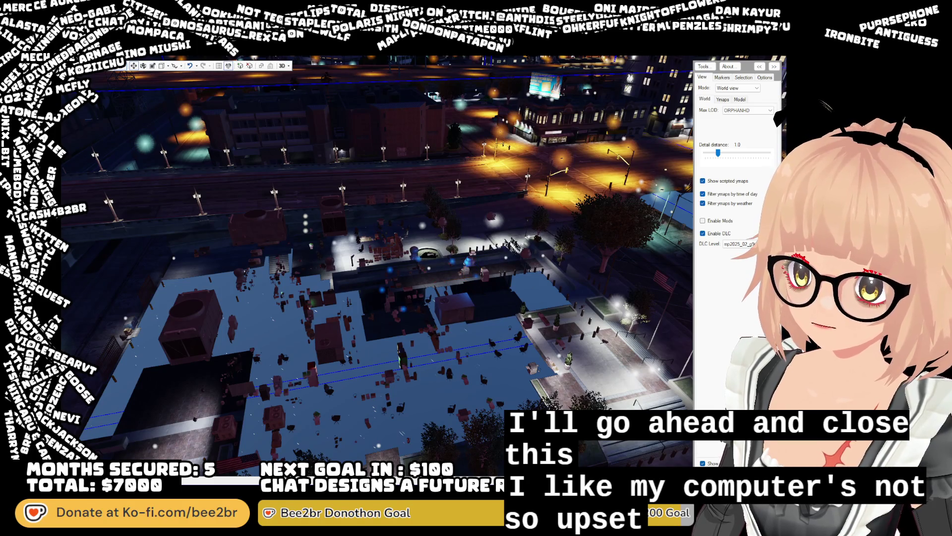
click(491, 275)
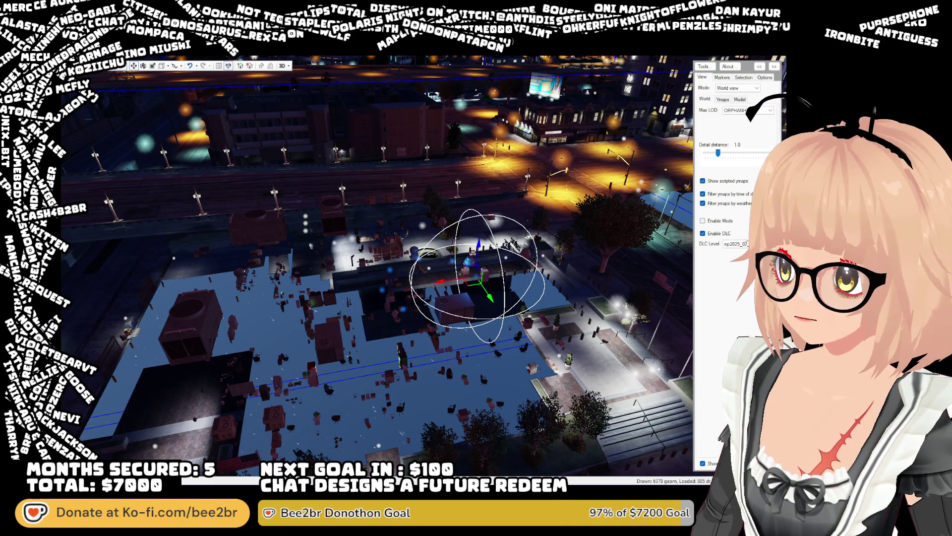
key(Escape)
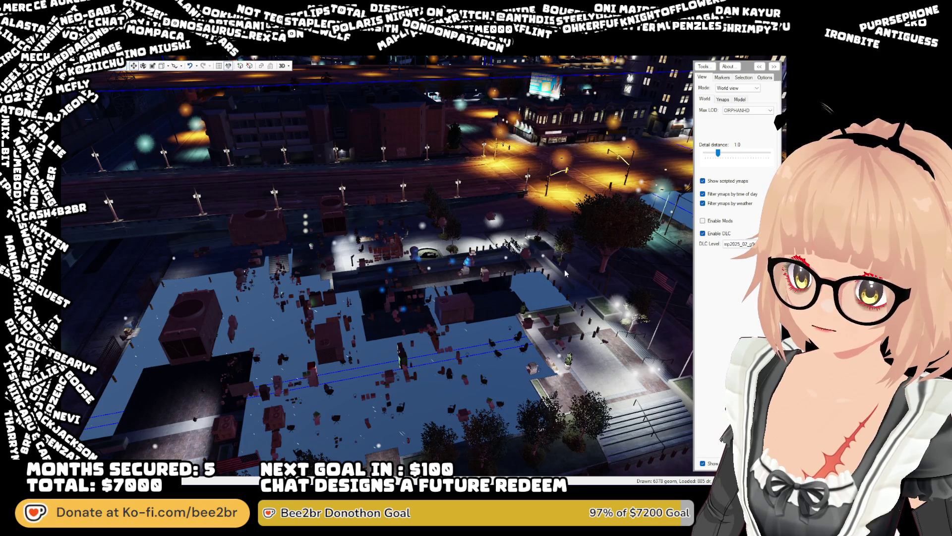
Delete a stray rooftop prop after undo retries, then delete and restore another object
mouse_move(464, 264)
mouse_down()
mouse_move(490, 269)
mouse_move(470, 300)
mouse_move(505, 281)
mouse_move(488, 272)
mouse_move(418, 277)
mouse_up()
click(329, 297)
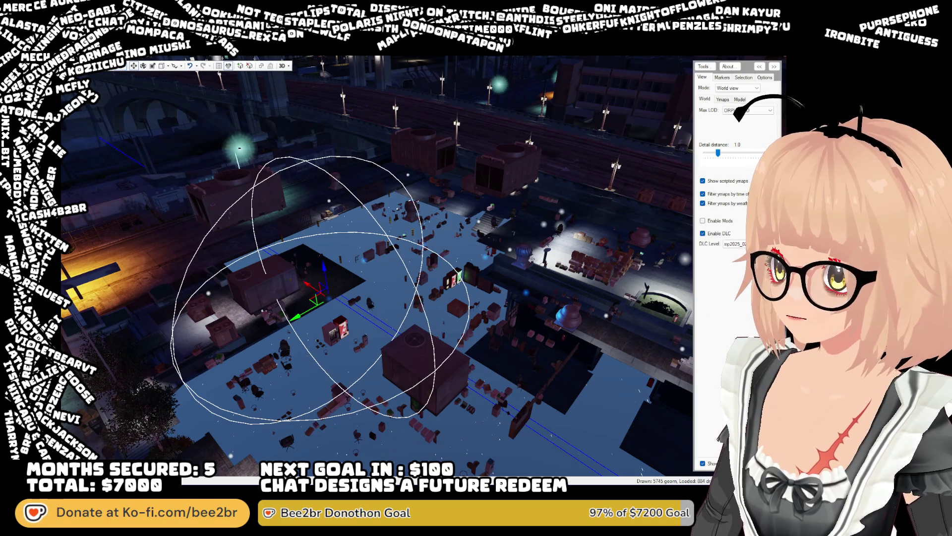
key(Delete)
key(ctrl+z)
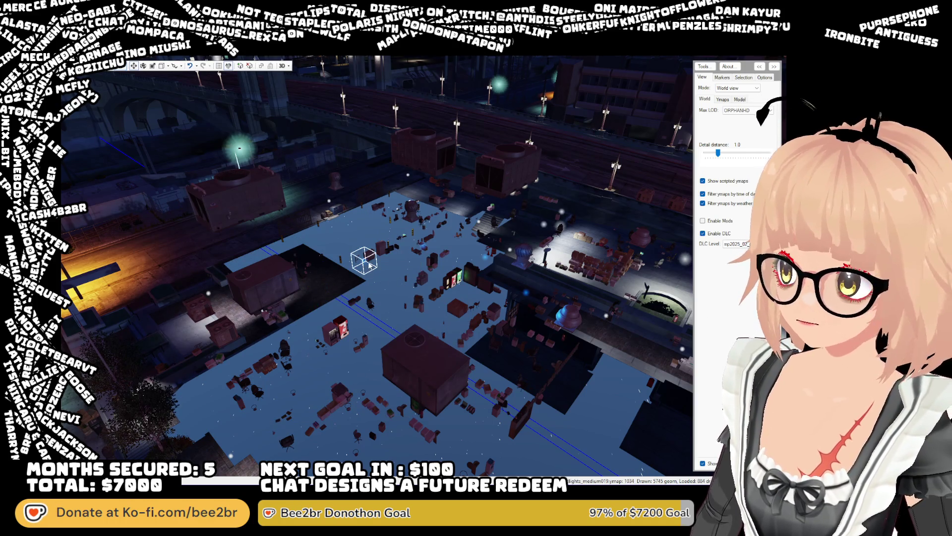
key(Delete)
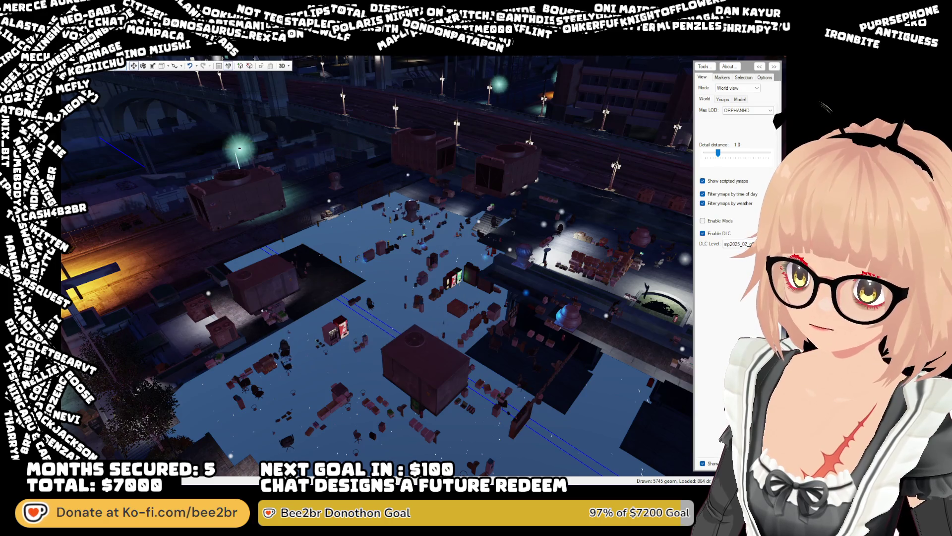
key(ctrl+z)
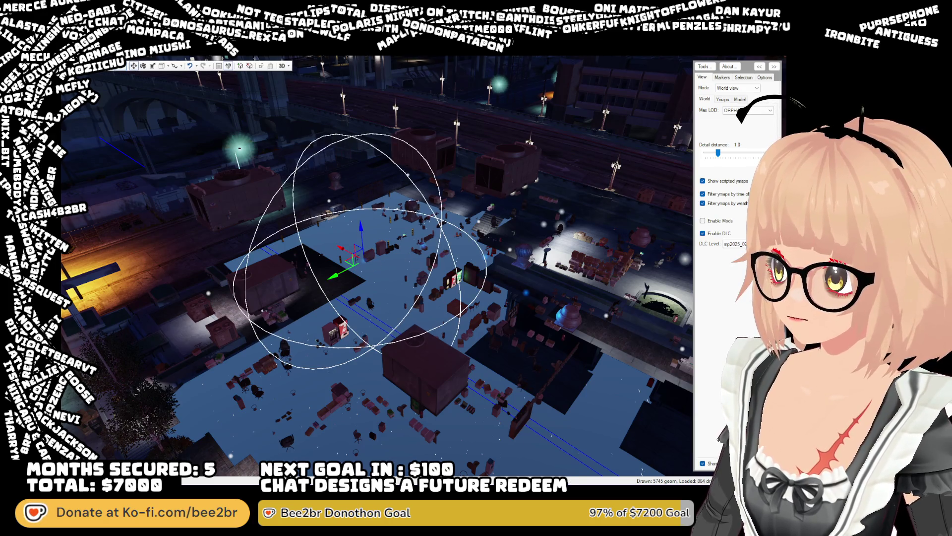
key(Delete)
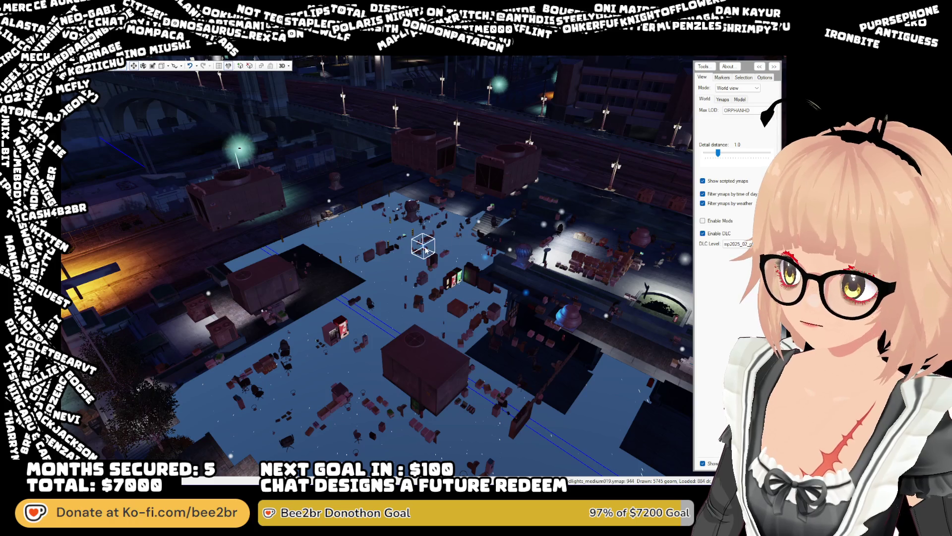
click(419, 245)
key(Delete)
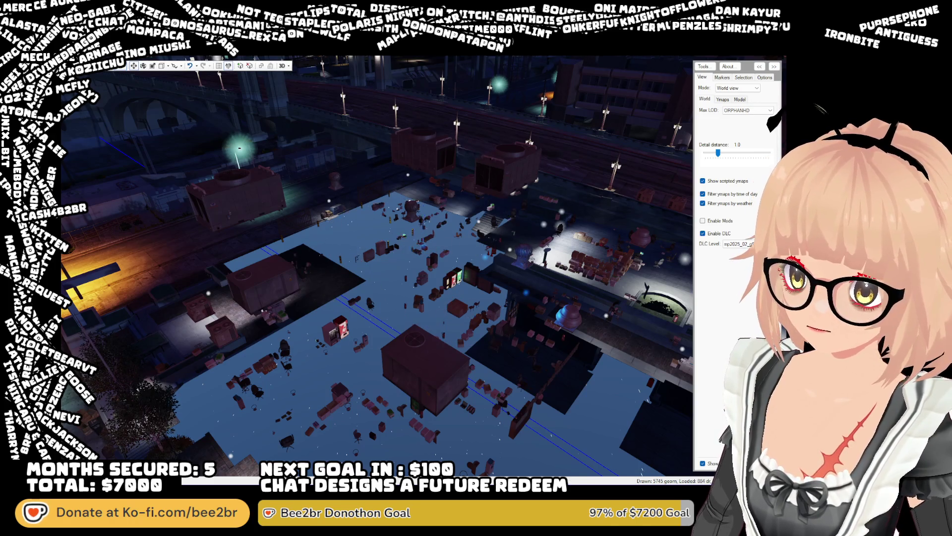
key(ctrl+z)
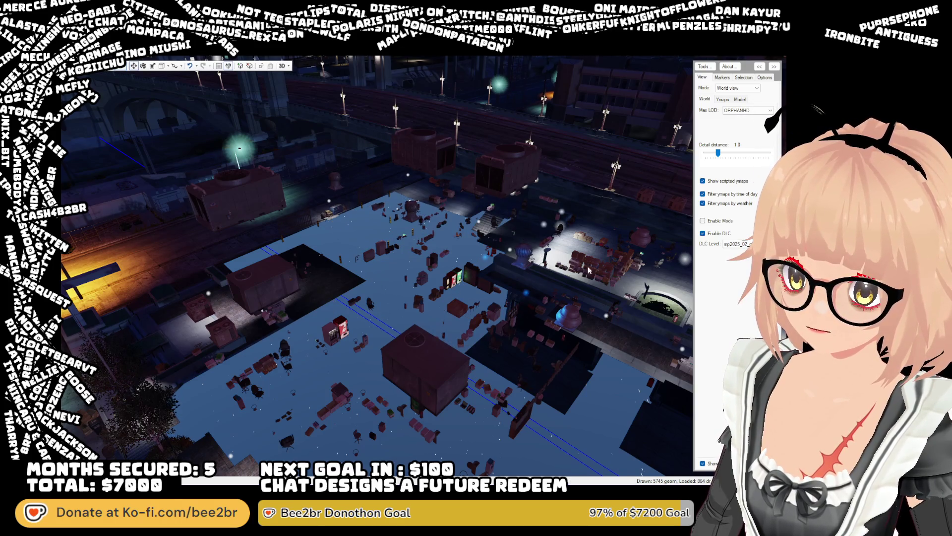
Delete the stray mid-rooftop objects and the floating wireframe box
click(481, 257)
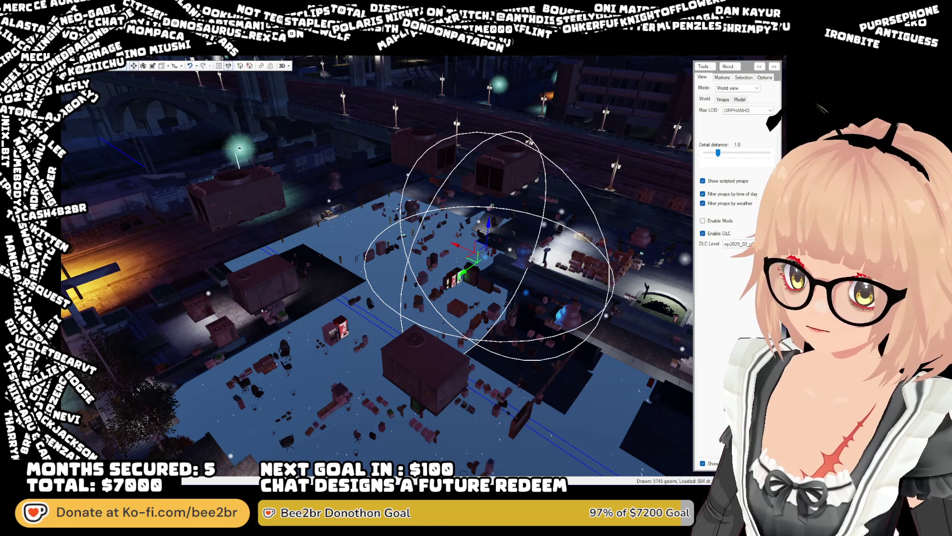
key(Escape)
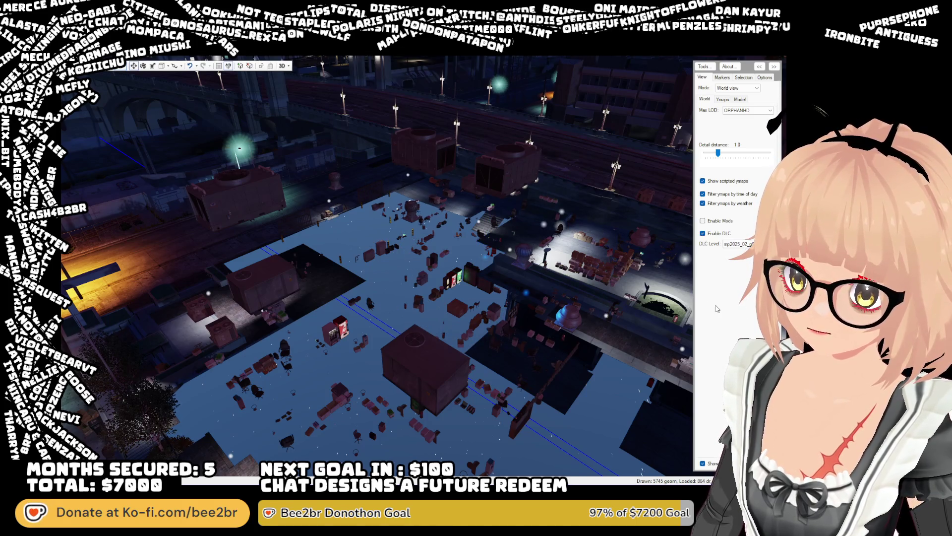
click(480, 260)
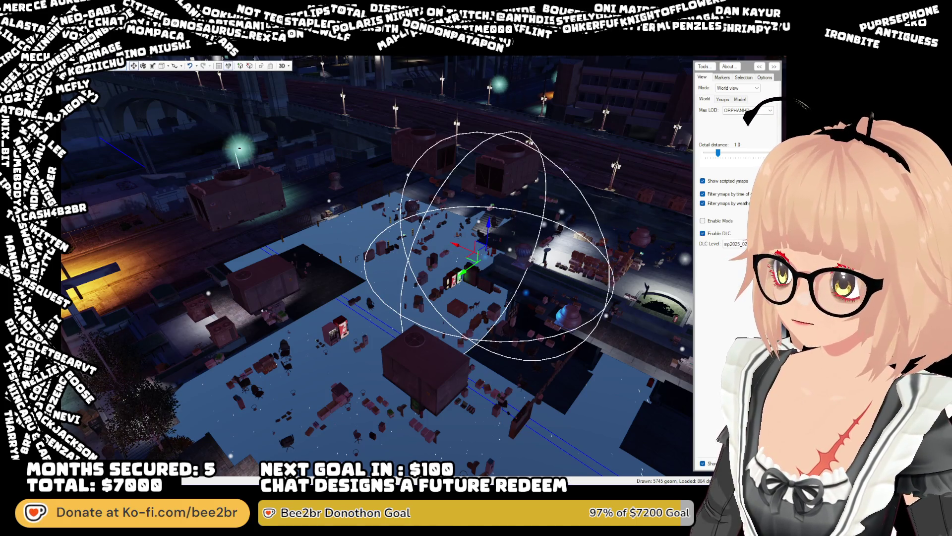
key(Escape)
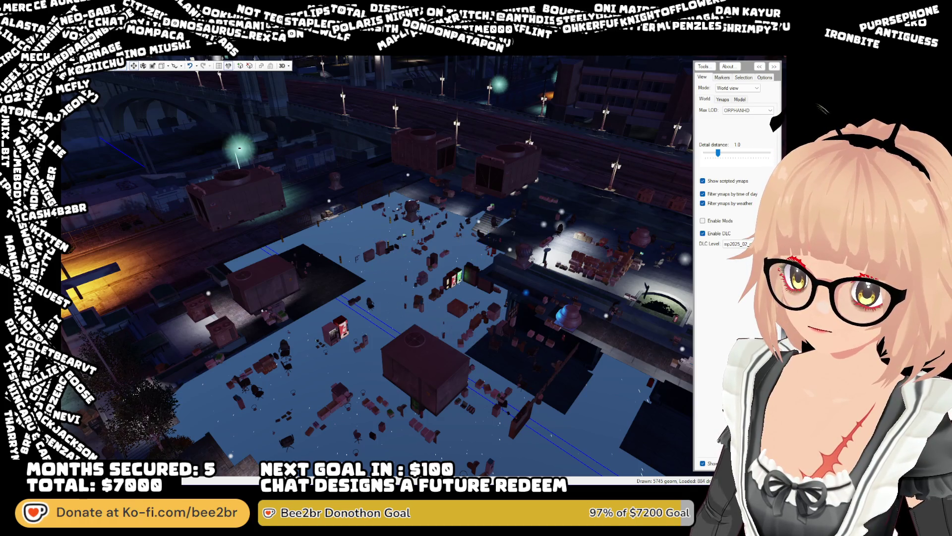
click(527, 295)
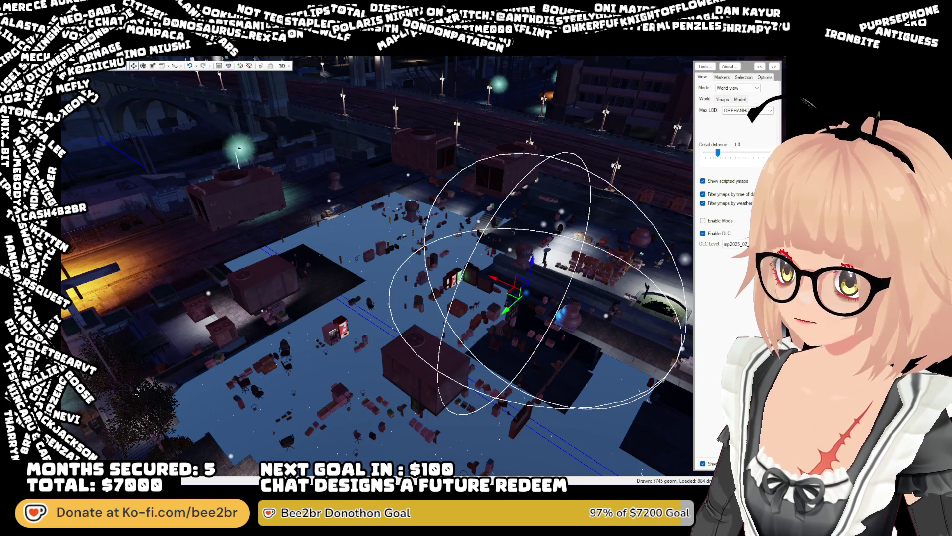
key(Escape)
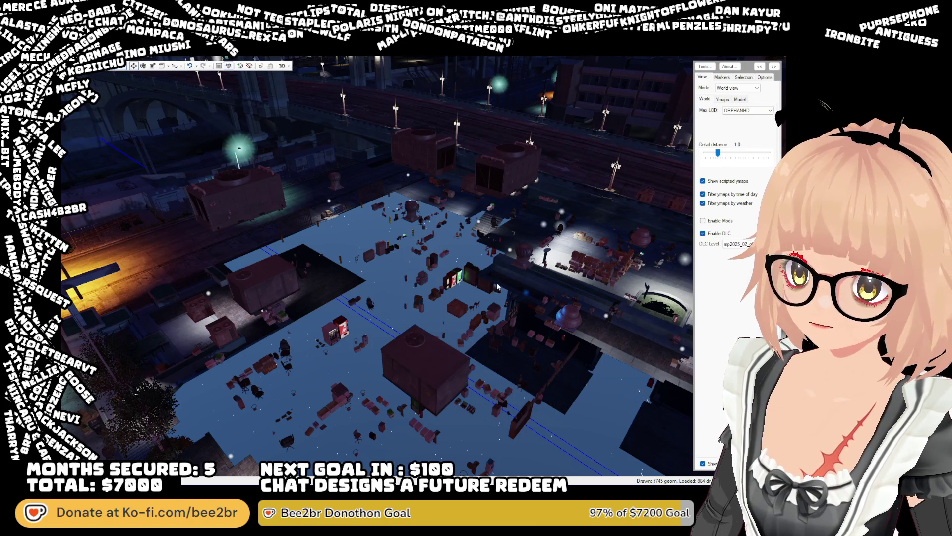
click(527, 296)
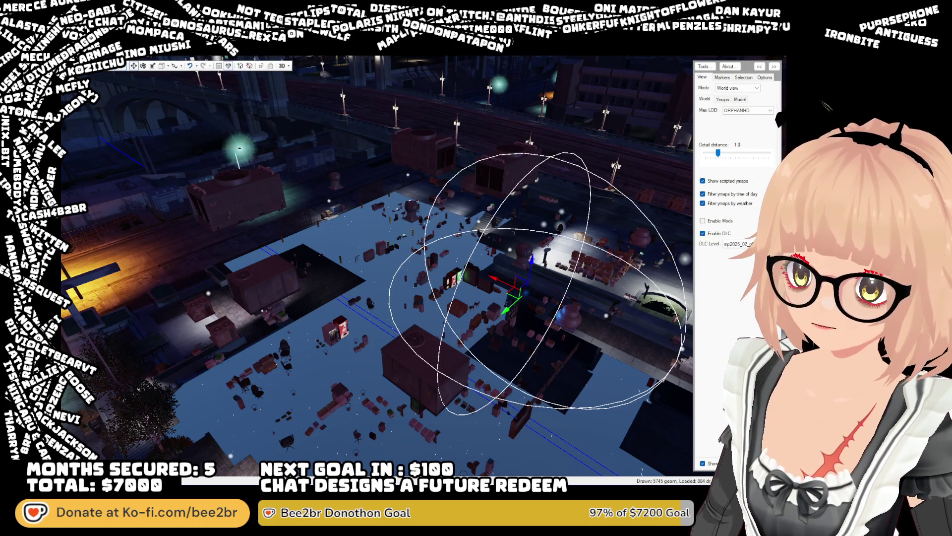
key(Escape)
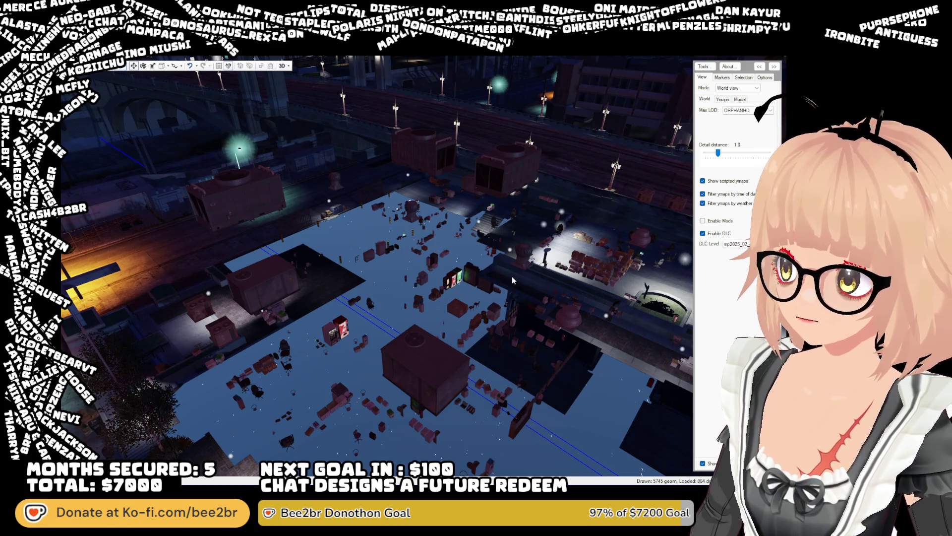
Pick a light above the street, then fly toward the rooftops and delete the floating red light
mouse_move(502, 276)
mouse_down()
mouse_move(576, 284)
mouse_move(246, 232)
mouse_move(227, 248)
mouse_move(244, 217)
mouse_move(372, 339)
mouse_up()
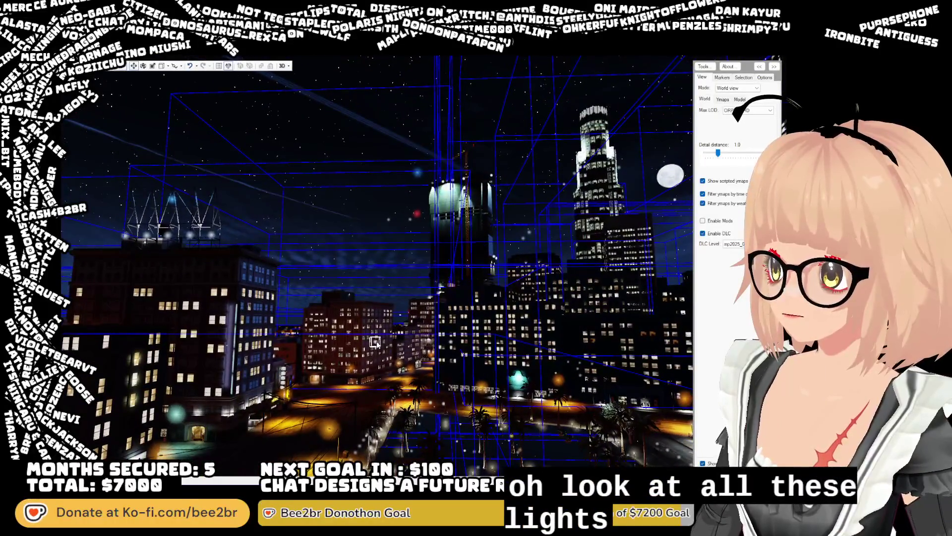
click(375, 343)
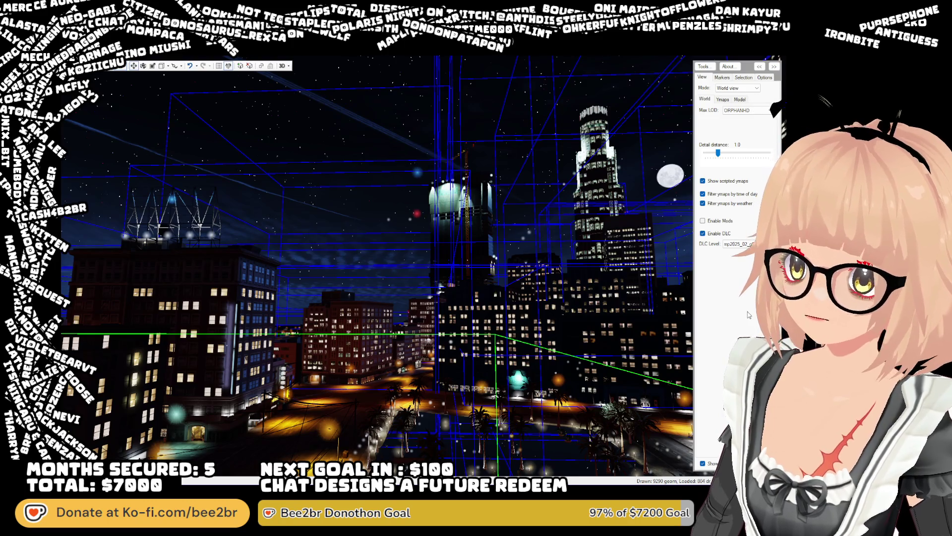
drag(640, 305, 597, 296)
key(d)
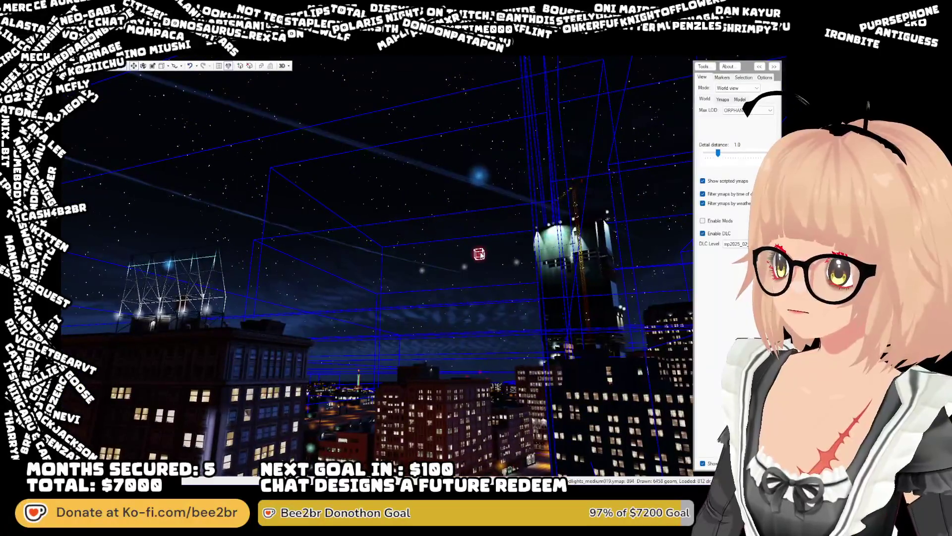
click(480, 255)
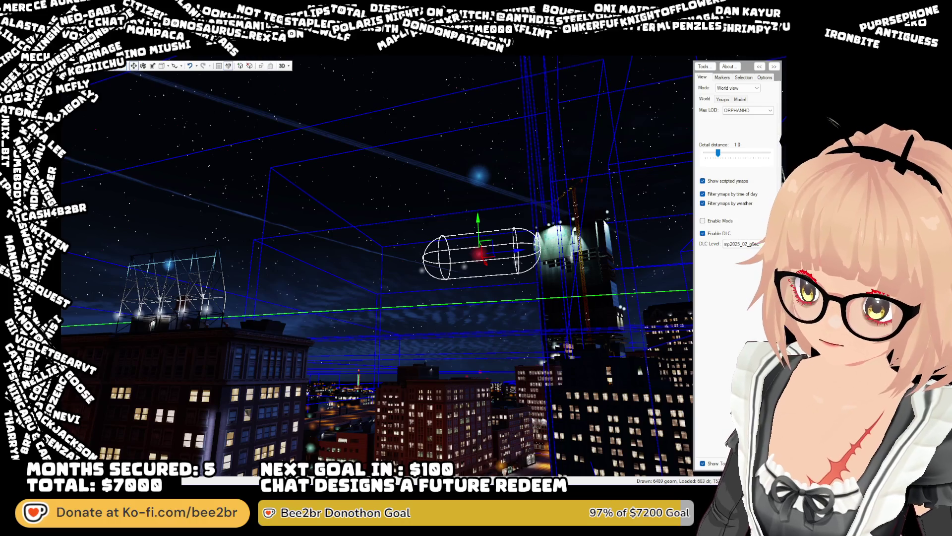
key(Escape)
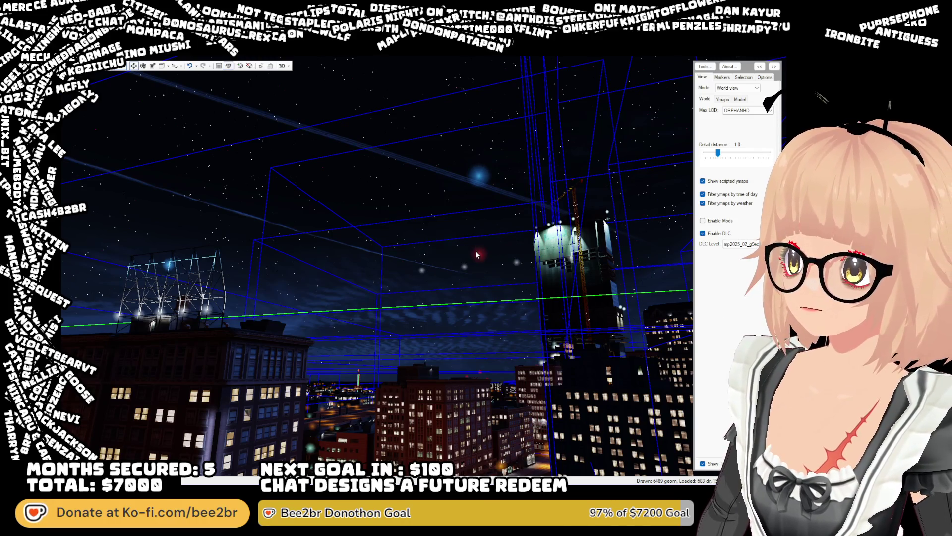
Delete the floating blue light and attempt to delete three floating spotlights
click(479, 177)
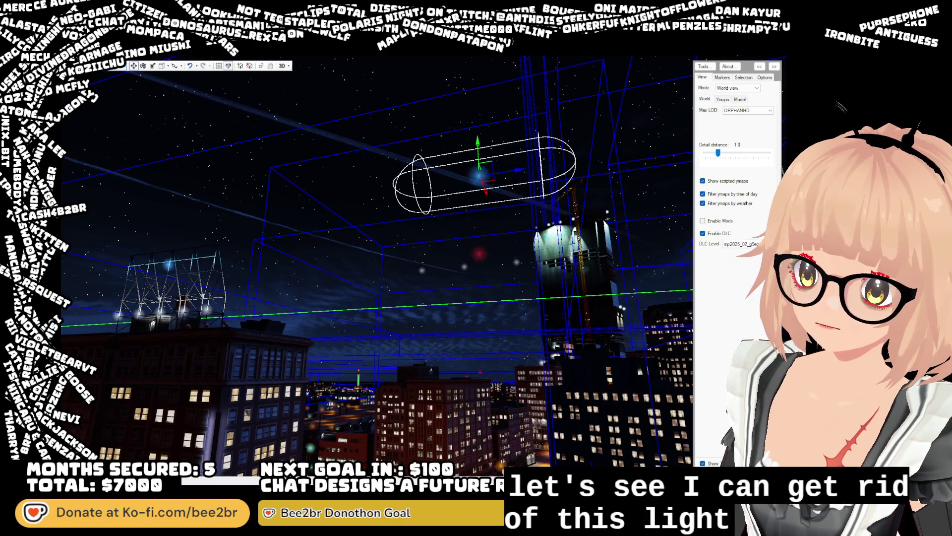
key(Escape)
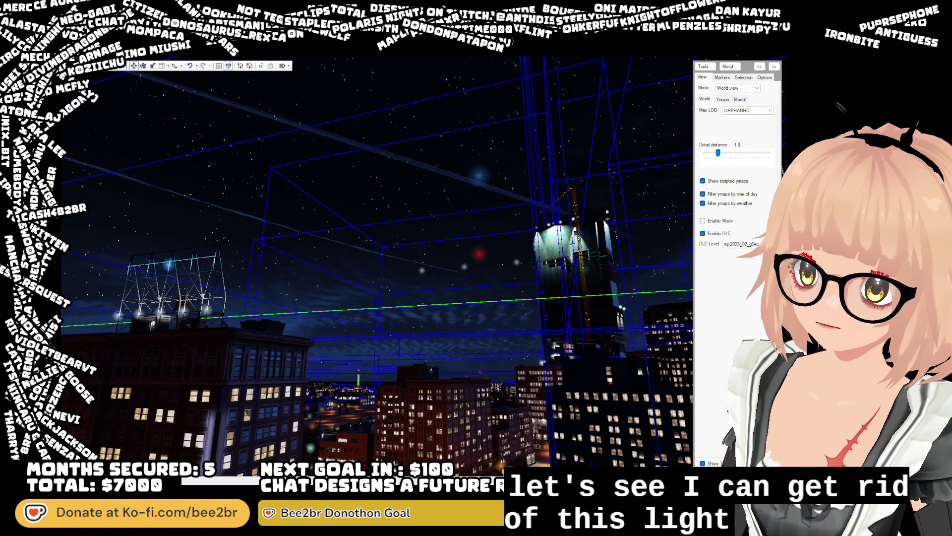
click(464, 267)
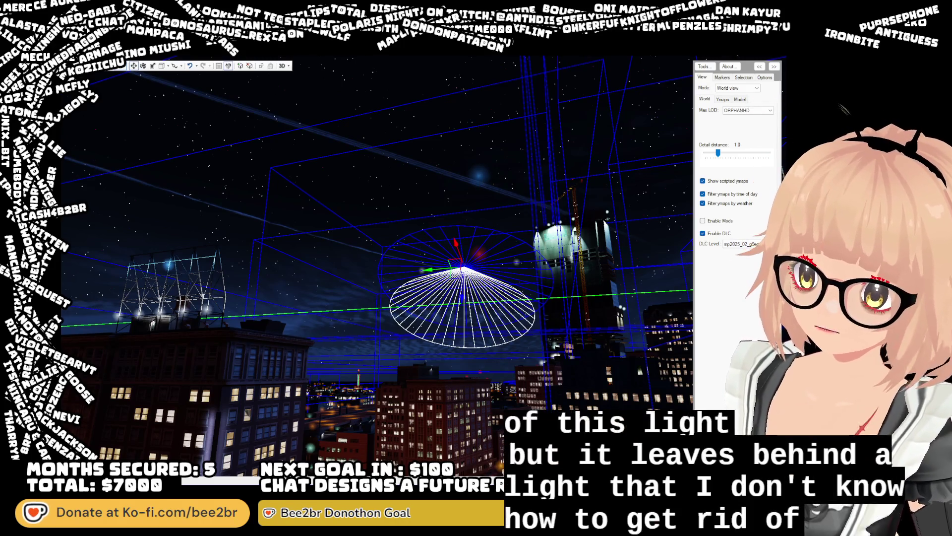
key(Delete)
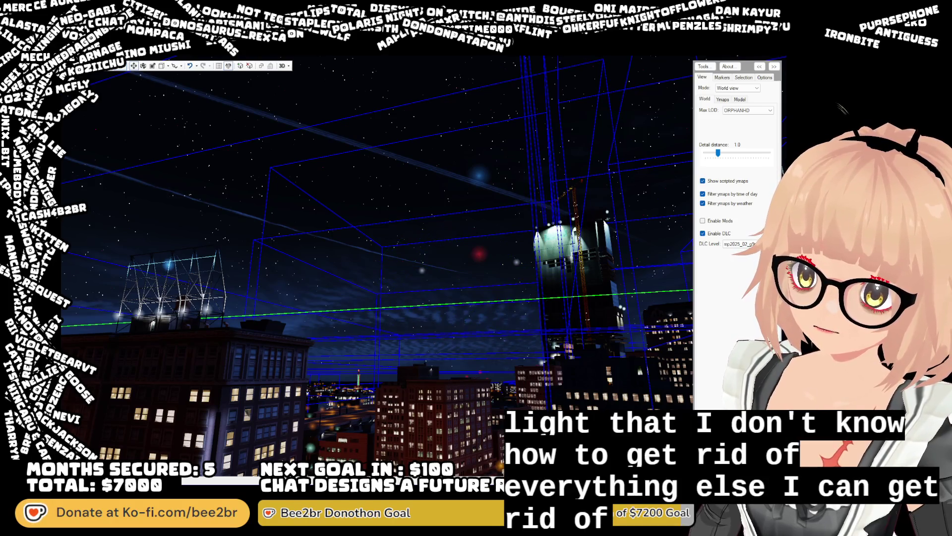
click(422, 271)
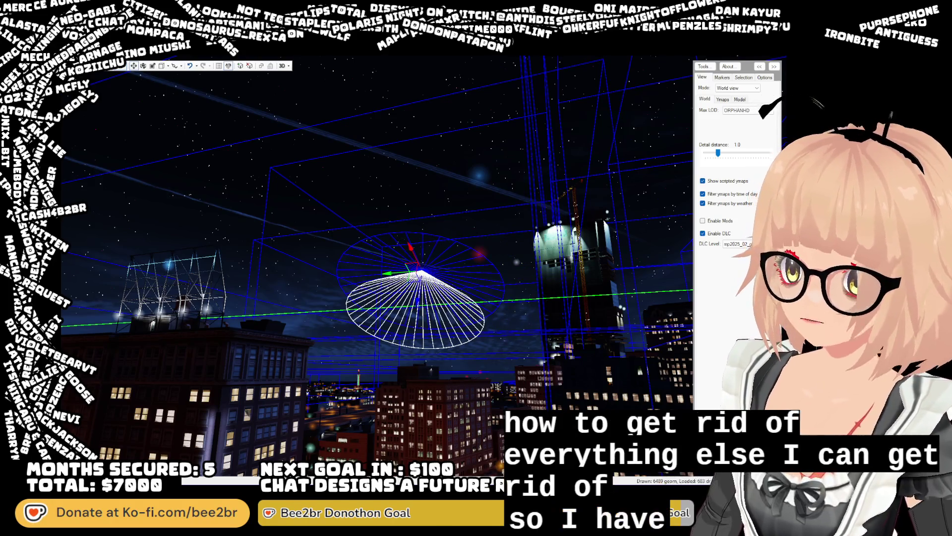
key(Delete)
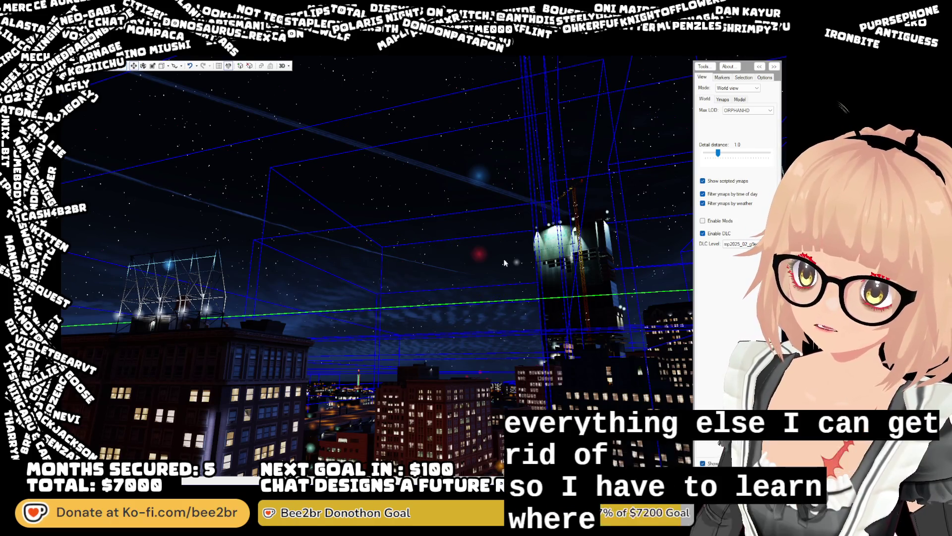
click(511, 261)
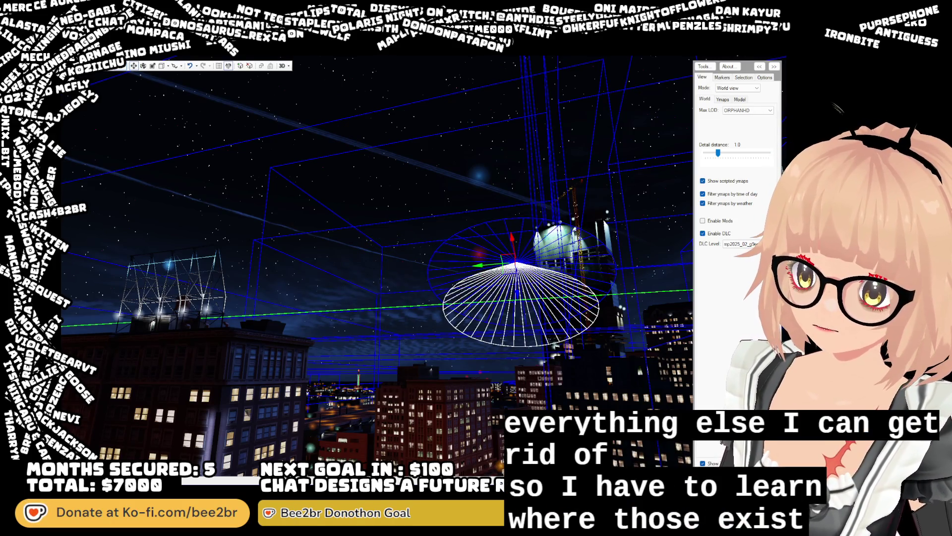
key(Delete)
mouse_move(549, 284)
mouse_down()
mouse_move(581, 327)
mouse_move(424, 239)
mouse_up()
click(401, 231)
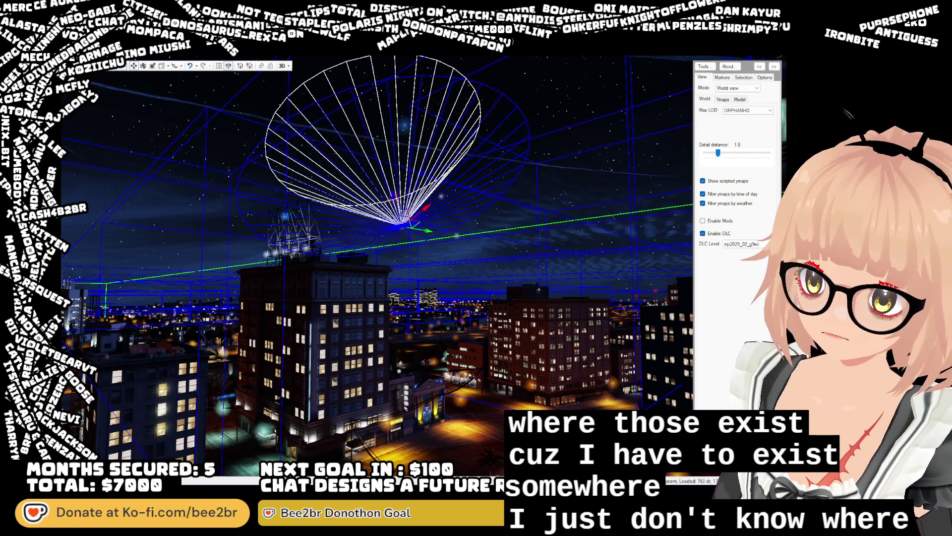
key(Escape)
click(476, 206)
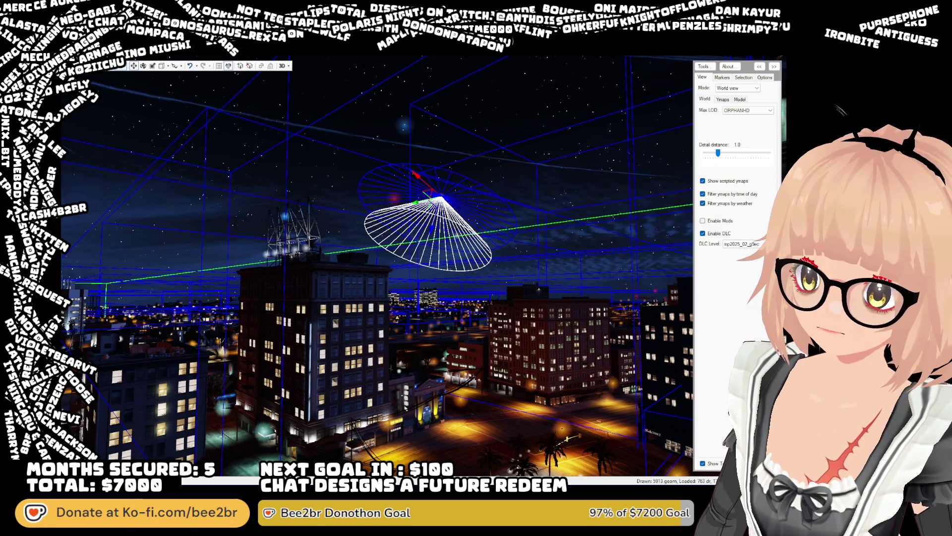
key(Escape)
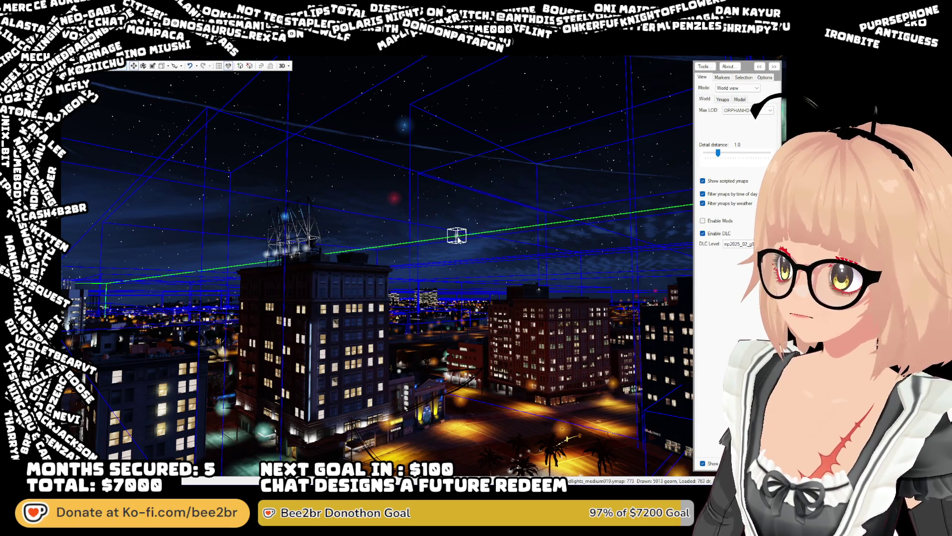
click(458, 239)
key(Escape)
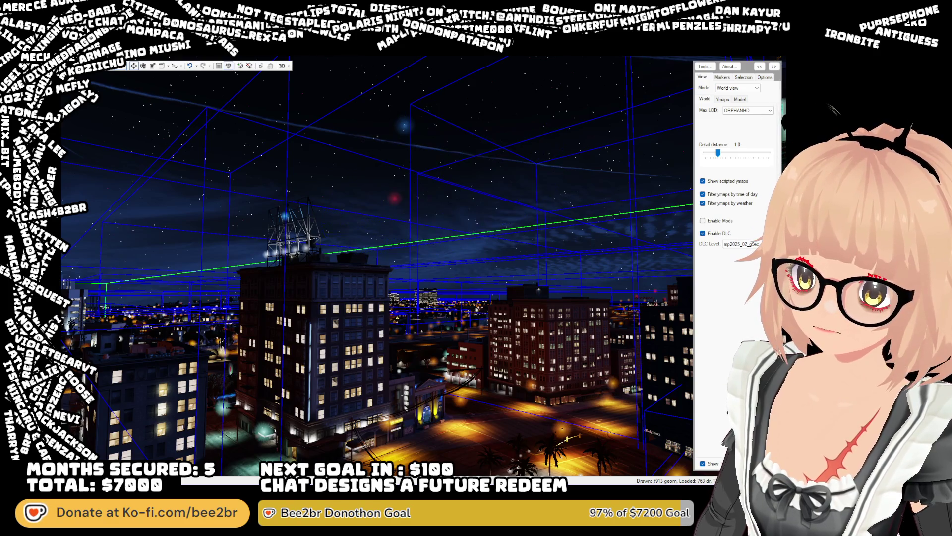
mouse_move(676, 291)
mouse_down()
mouse_move(488, 271)
mouse_move(422, 252)
mouse_move(394, 233)
mouse_up()
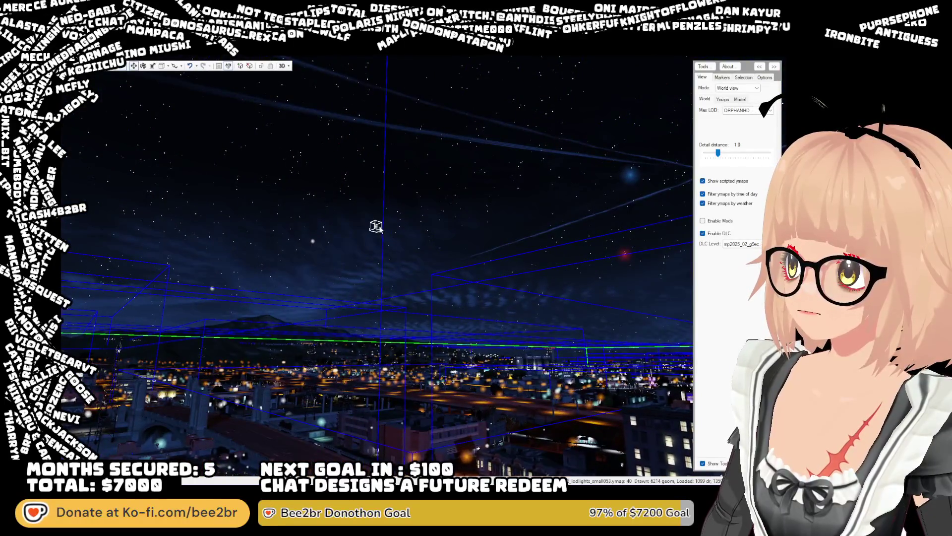
click(377, 224)
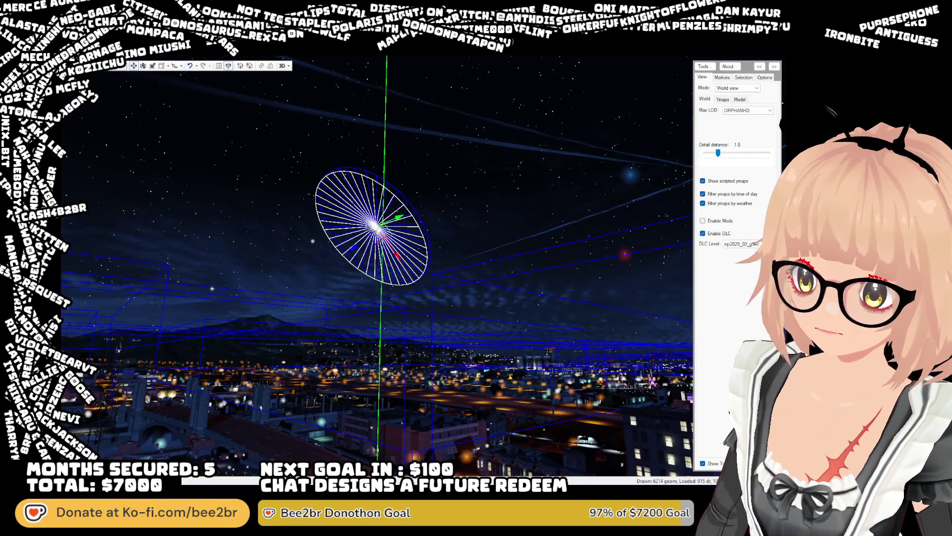
click(377, 238)
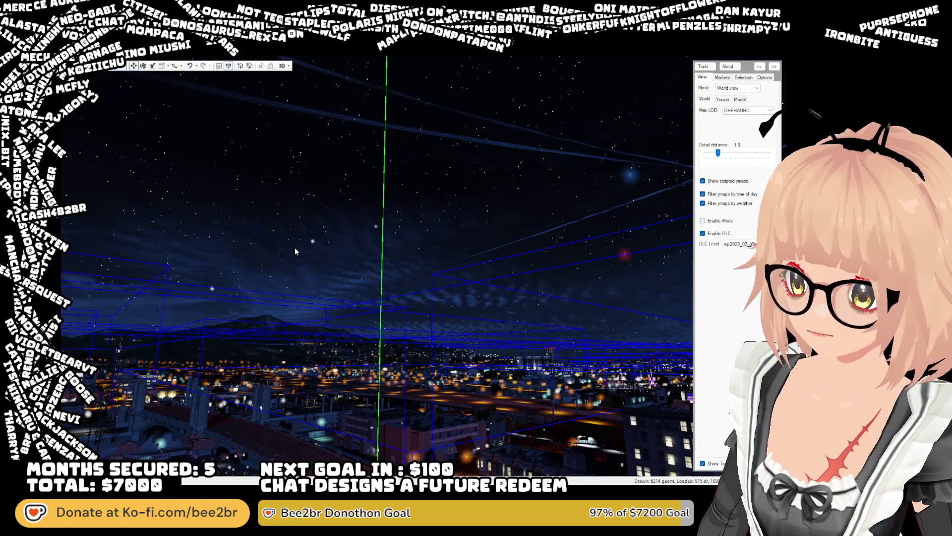
click(313, 241)
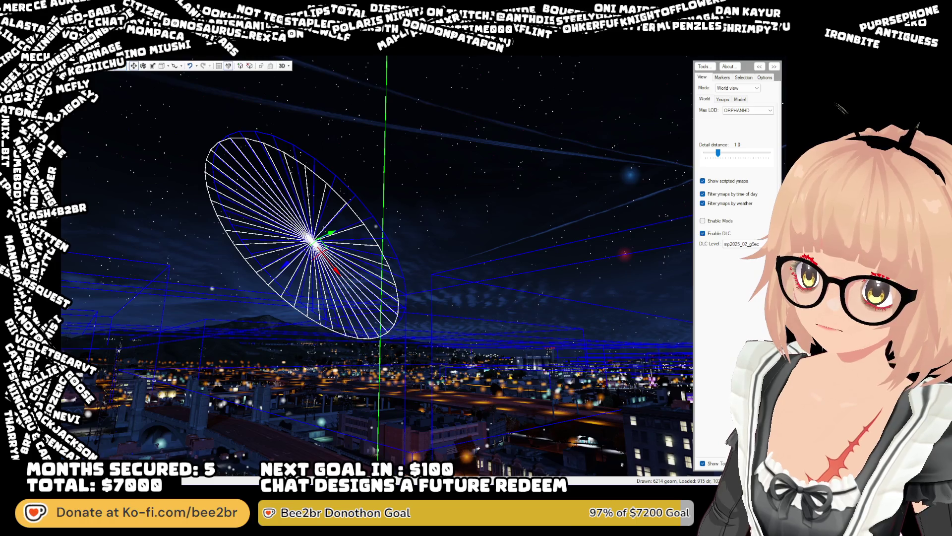
click(376, 226)
key(a)
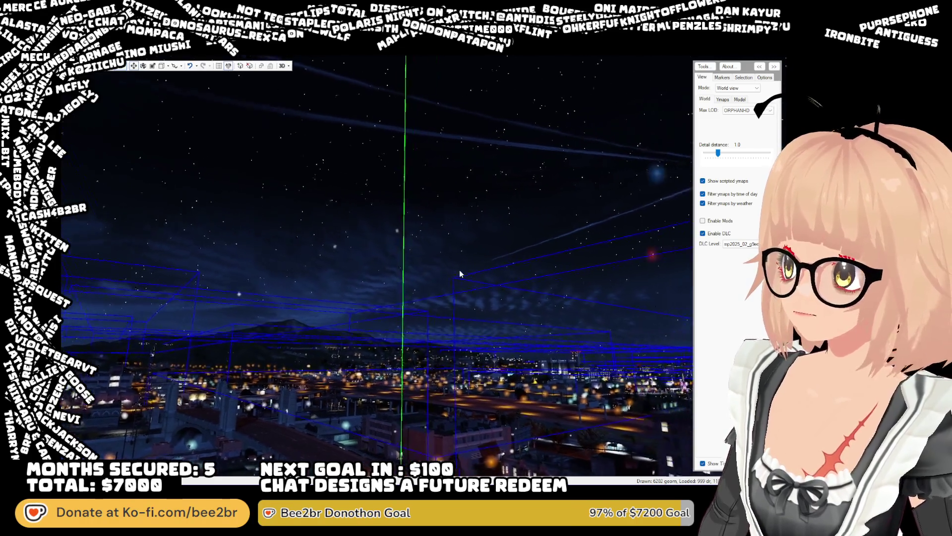
key(w)
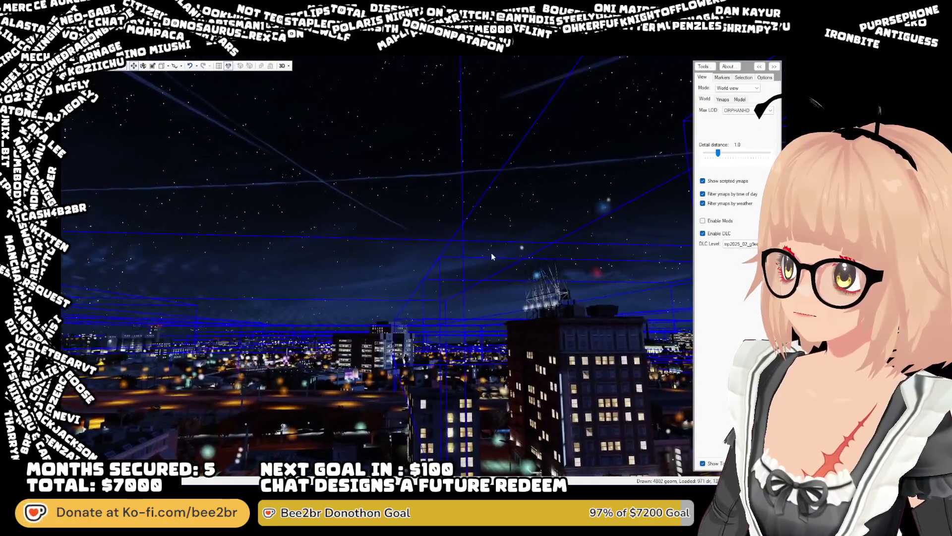
click(521, 247)
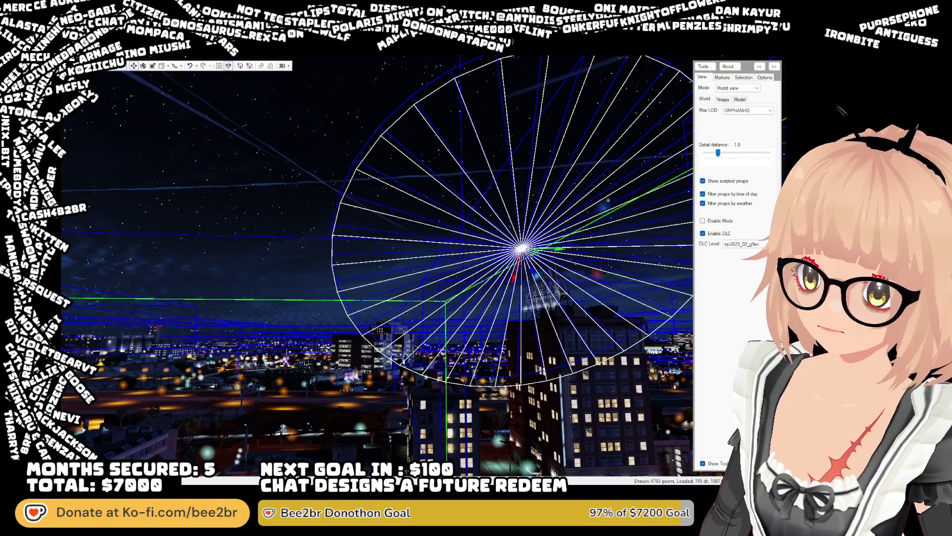
click(543, 325)
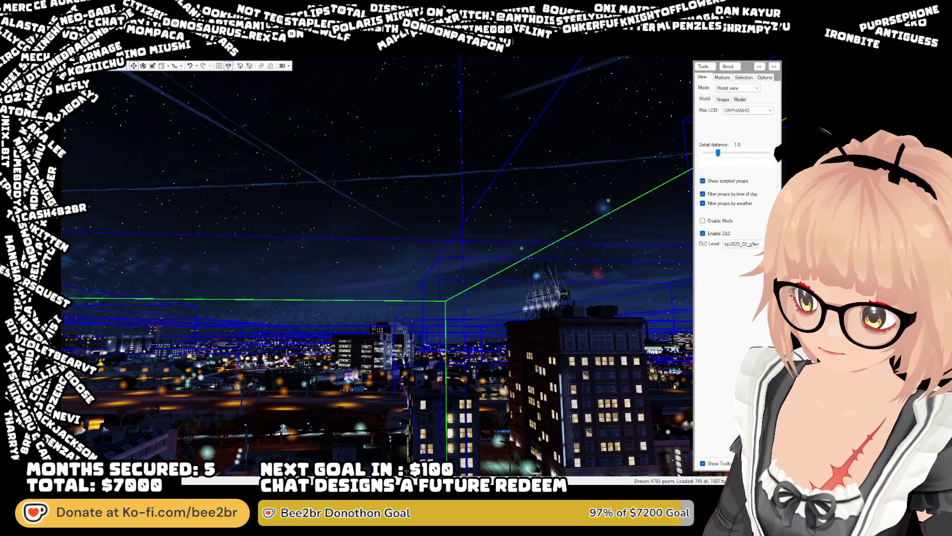
mouse_move(532, 325)
mouse_down()
mouse_move(558, 328)
mouse_move(394, 195)
mouse_move(453, 214)
mouse_move(449, 237)
mouse_move(412, 265)
mouse_up()
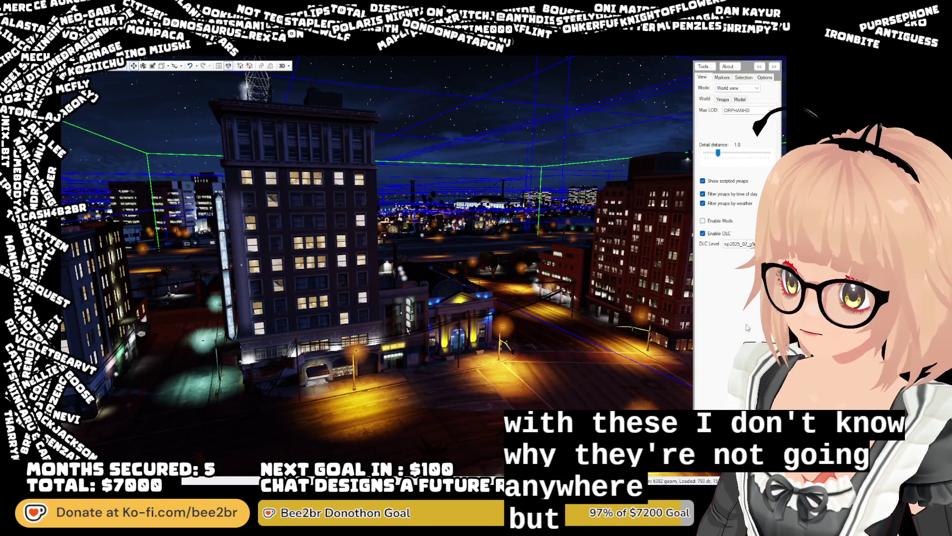
click(422, 237)
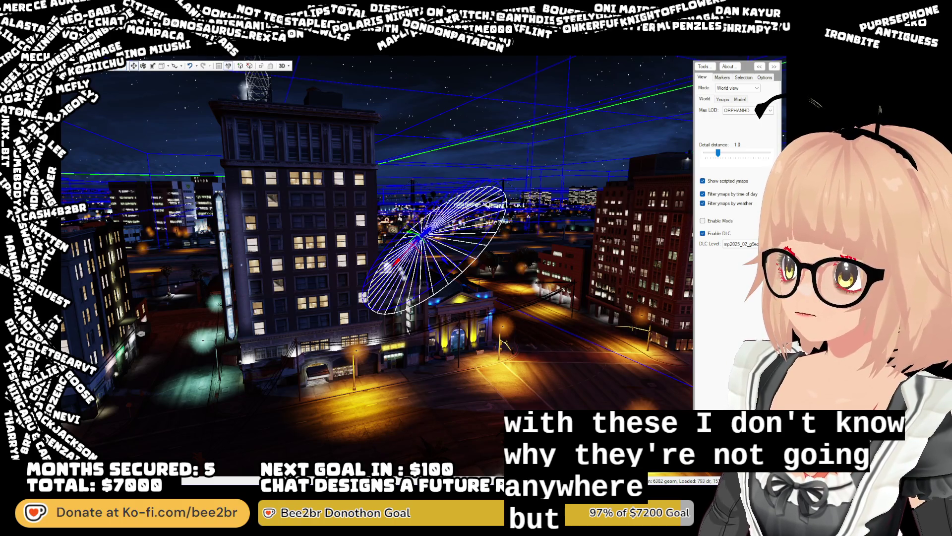
key(Escape)
mouse_move(609, 303)
mouse_down()
mouse_move(430, 326)
mouse_move(436, 299)
mouse_move(292, 289)
mouse_move(395, 301)
mouse_move(394, 293)
mouse_up()
click(394, 285)
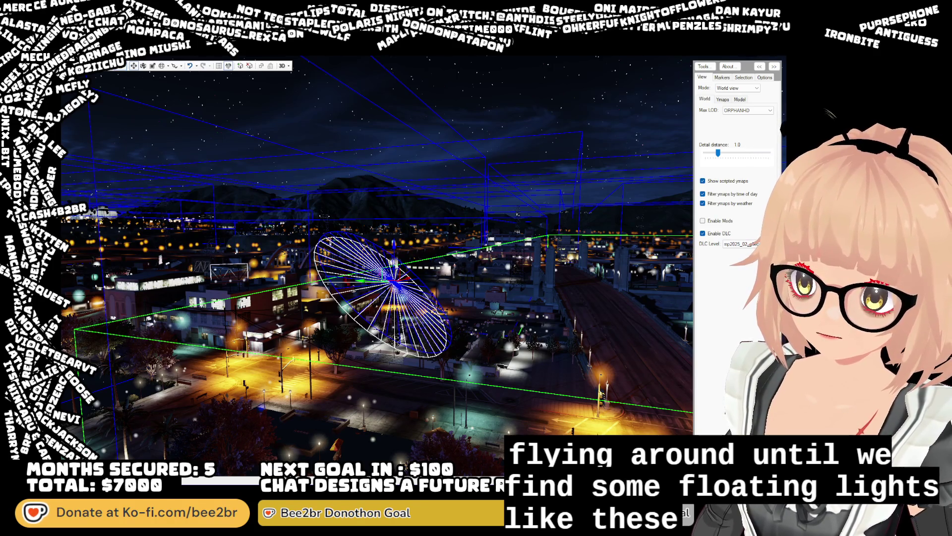
key(Delete)
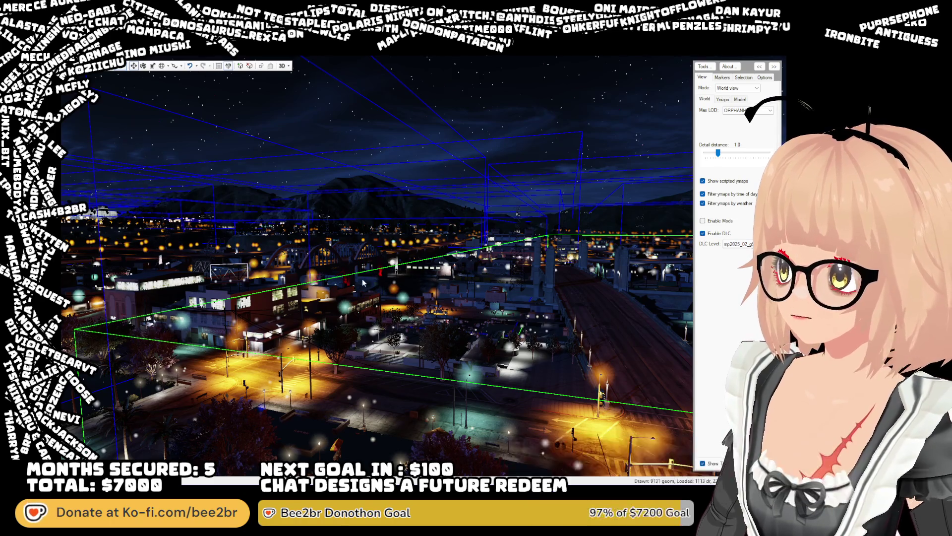
mouse_move(516, 337)
mouse_down()
mouse_move(514, 322)
mouse_move(481, 319)
mouse_move(454, 288)
mouse_move(415, 305)
mouse_move(550, 299)
mouse_move(556, 281)
mouse_up()
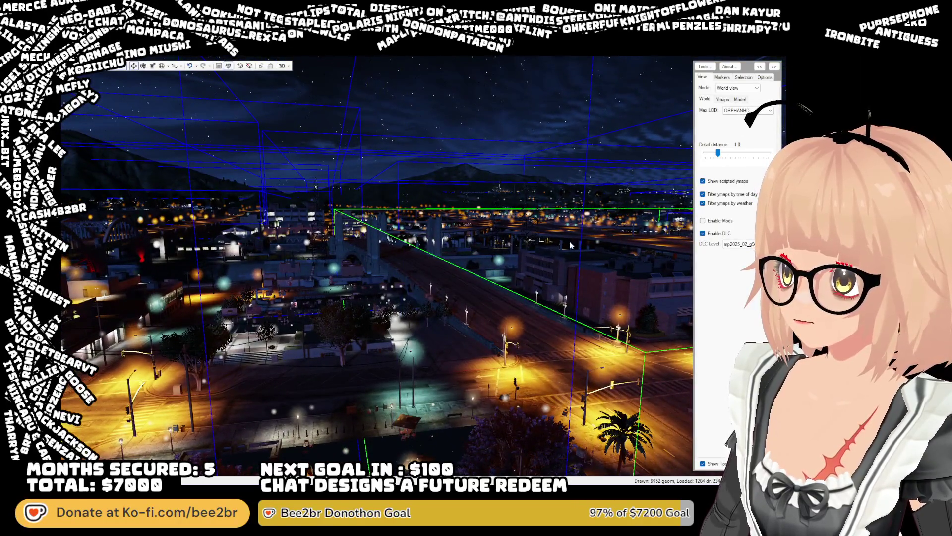
key(w)
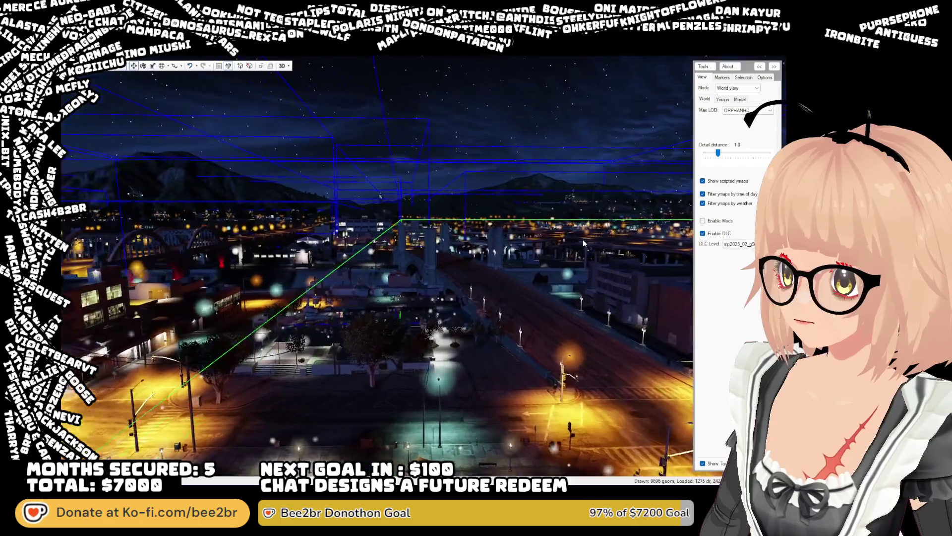
key(w)
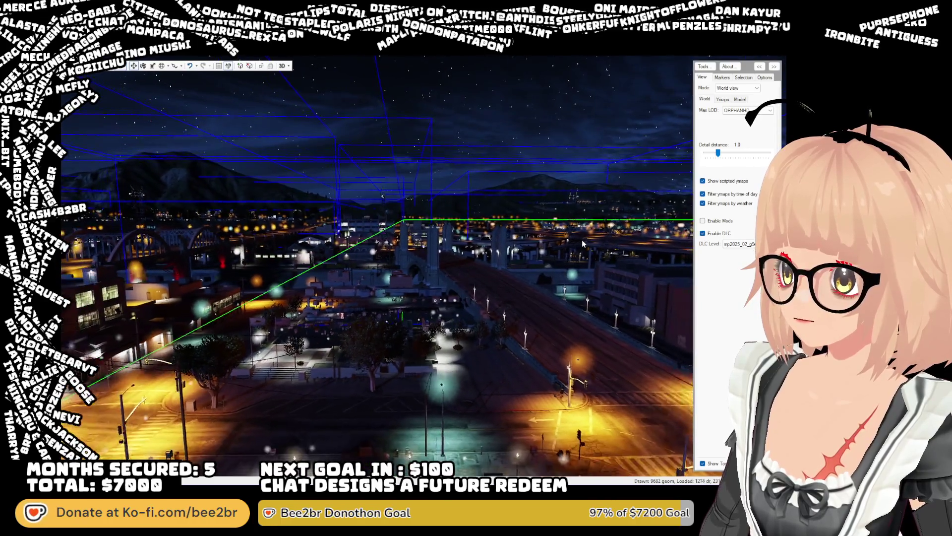
key(w)
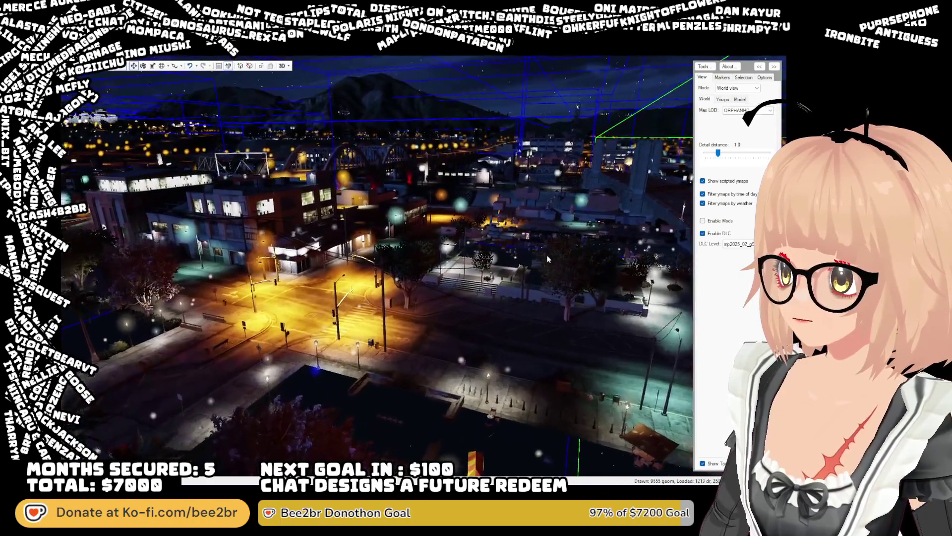
drag(549, 252, 486, 245)
click(358, 249)
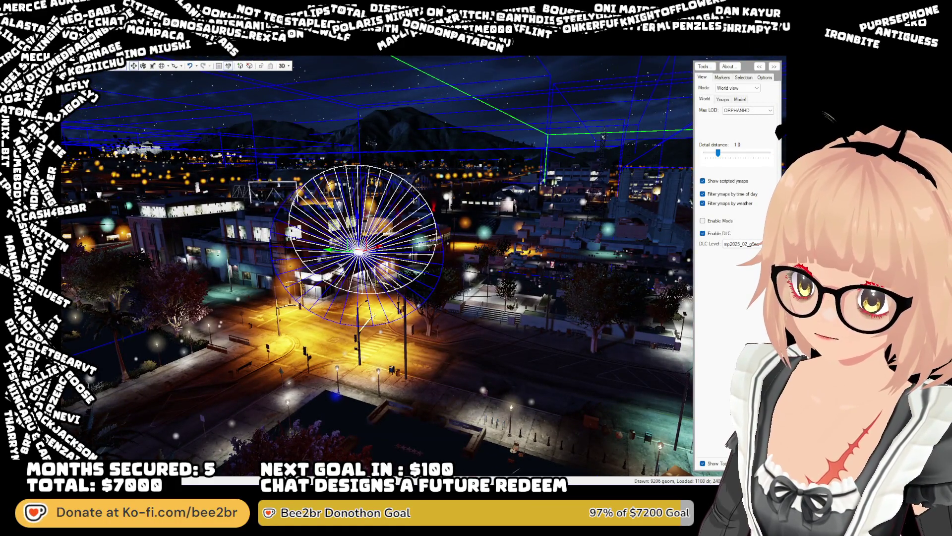
click(643, 352)
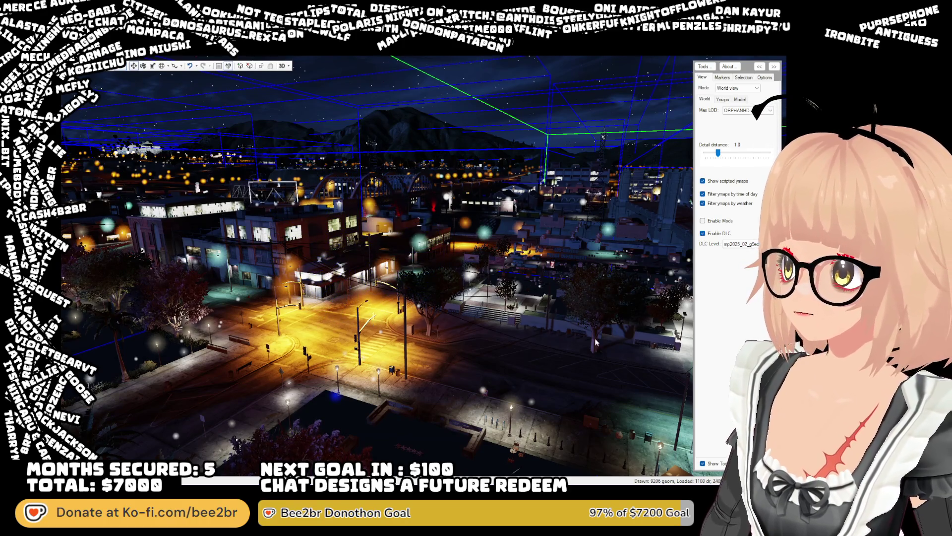
click(323, 255)
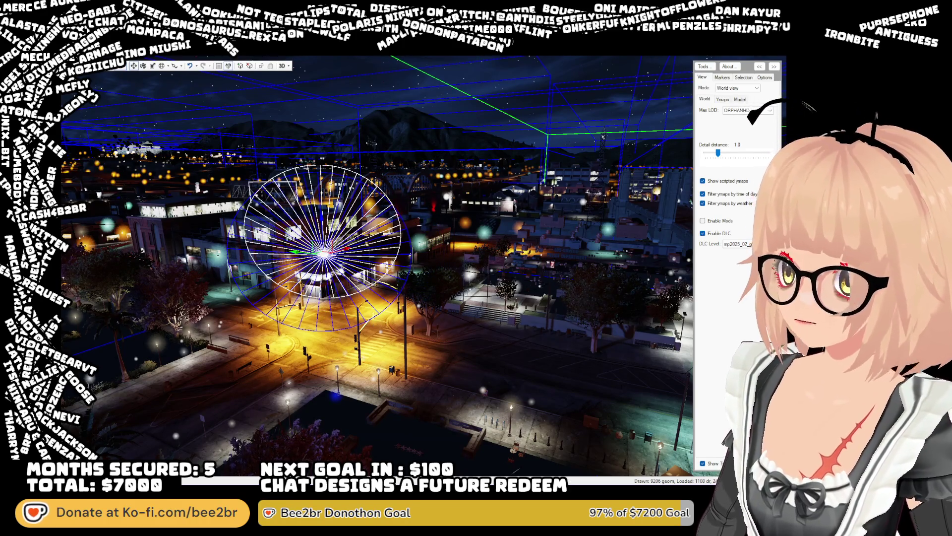
click(514, 287)
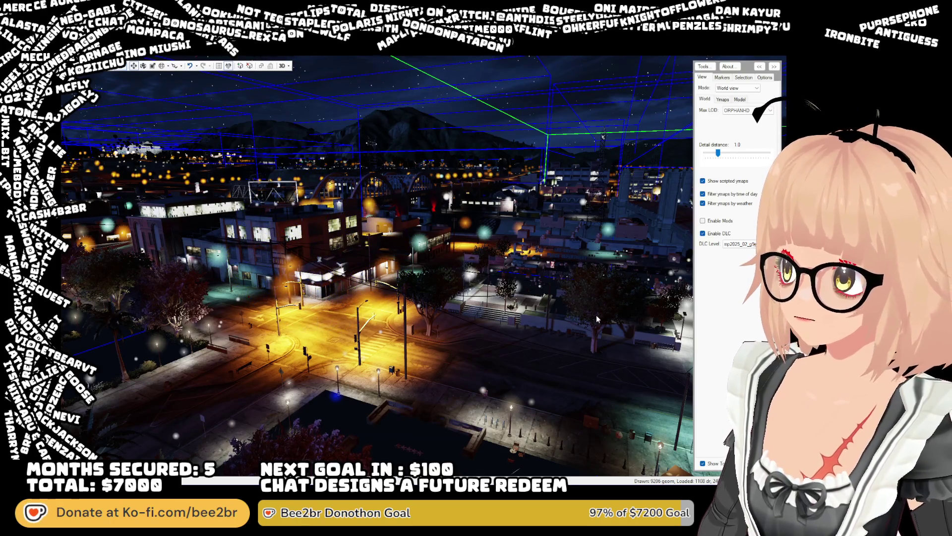
key(w)
mouse_move(549, 312)
mouse_down()
mouse_move(402, 306)
mouse_move(442, 302)
mouse_move(419, 306)
mouse_move(346, 208)
mouse_up()
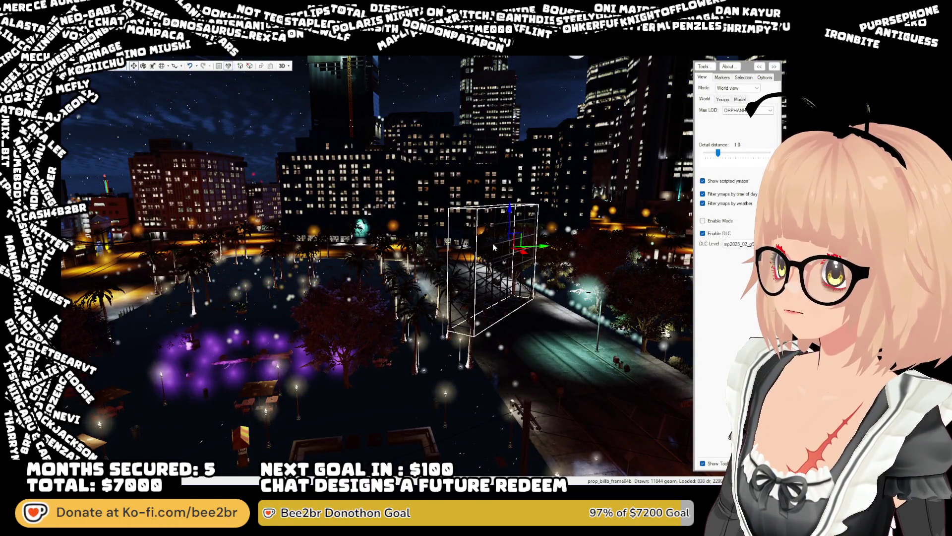
Fly into the park and delete the floating prop_billb_frame04b billboard scaffold frame
click(518, 416)
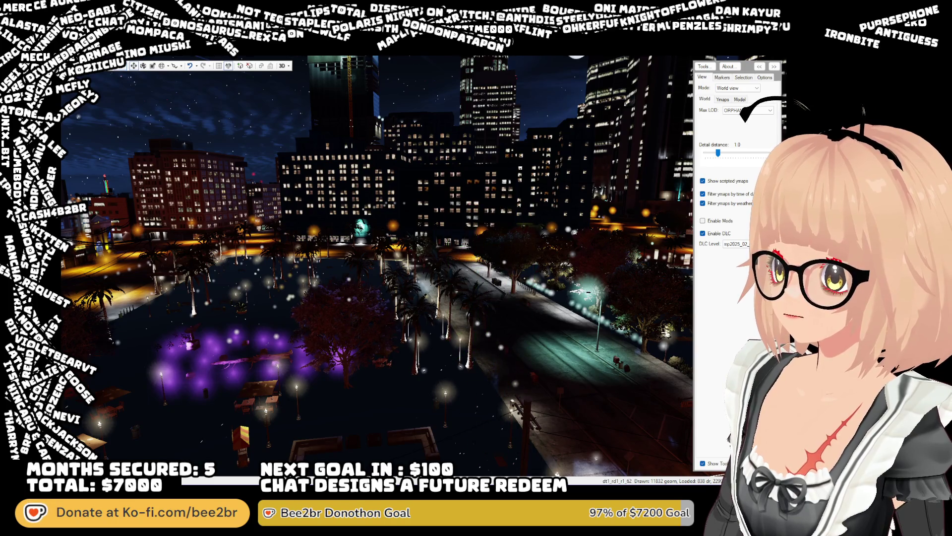
key(w)
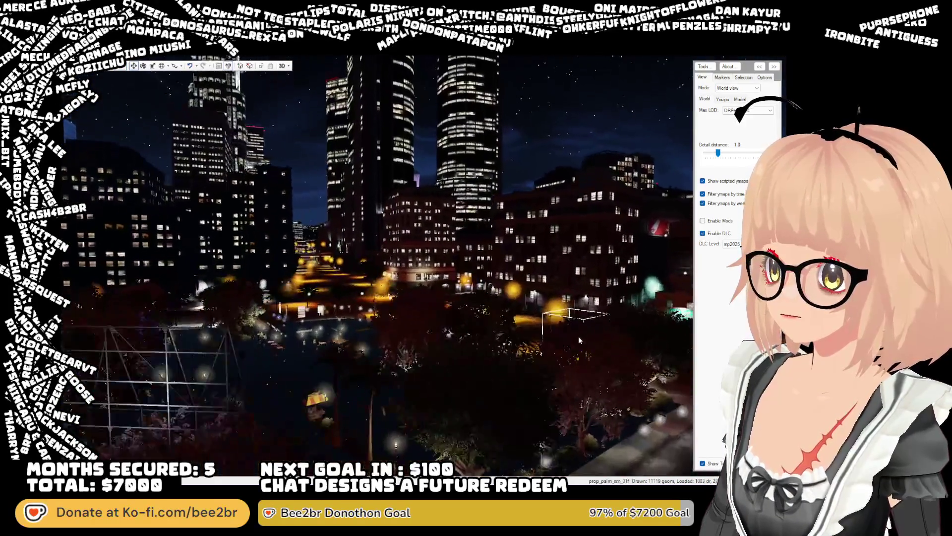
key(s)
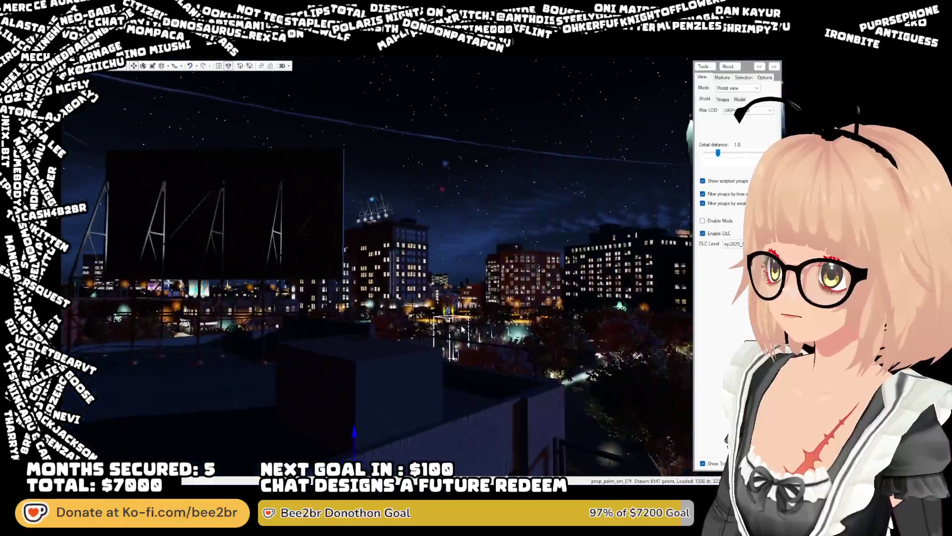
key(w)
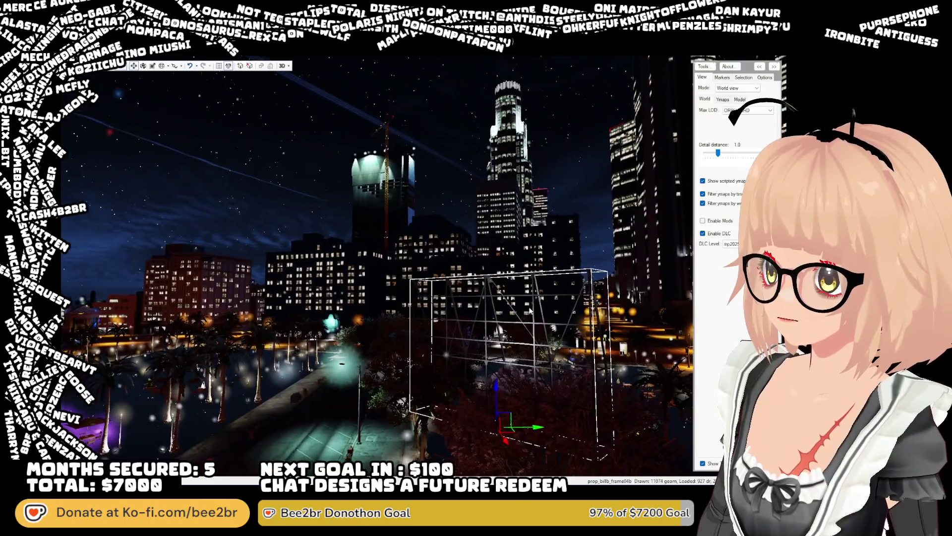
click(522, 318)
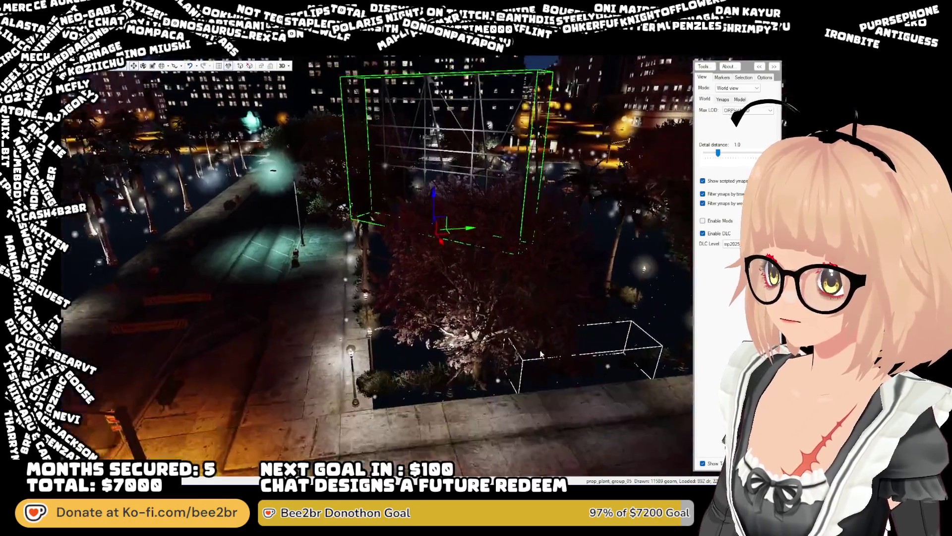
drag(522, 318, 448, 195)
click(496, 412)
mouse_move(496, 412)
mouse_down()
mouse_move(510, 357)
mouse_move(533, 329)
mouse_move(473, 337)
mouse_up()
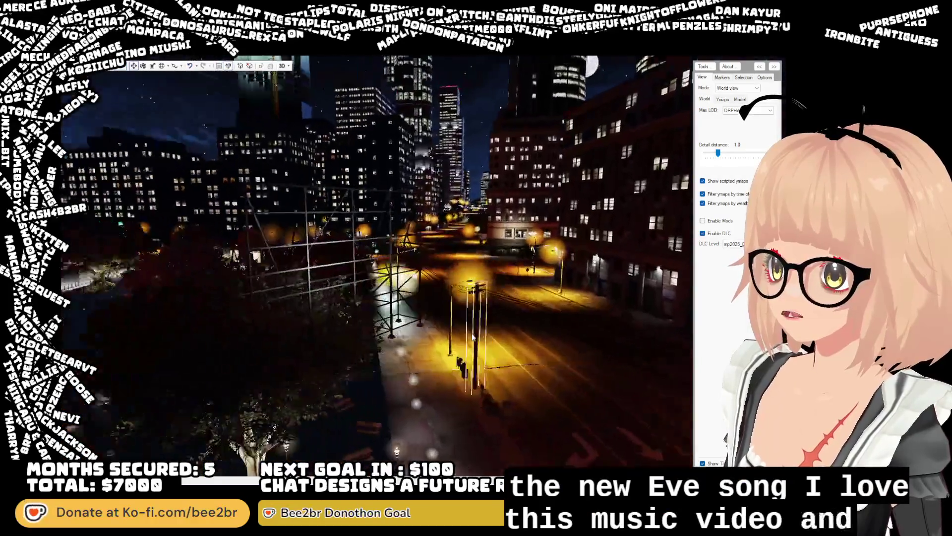
scroll(472, 337, down, 5)
click(487, 269)
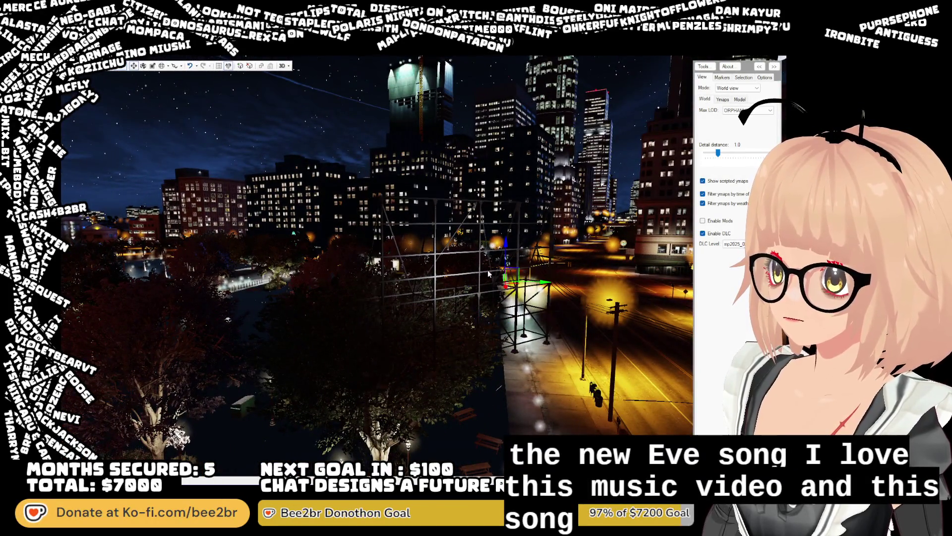
key(Delete)
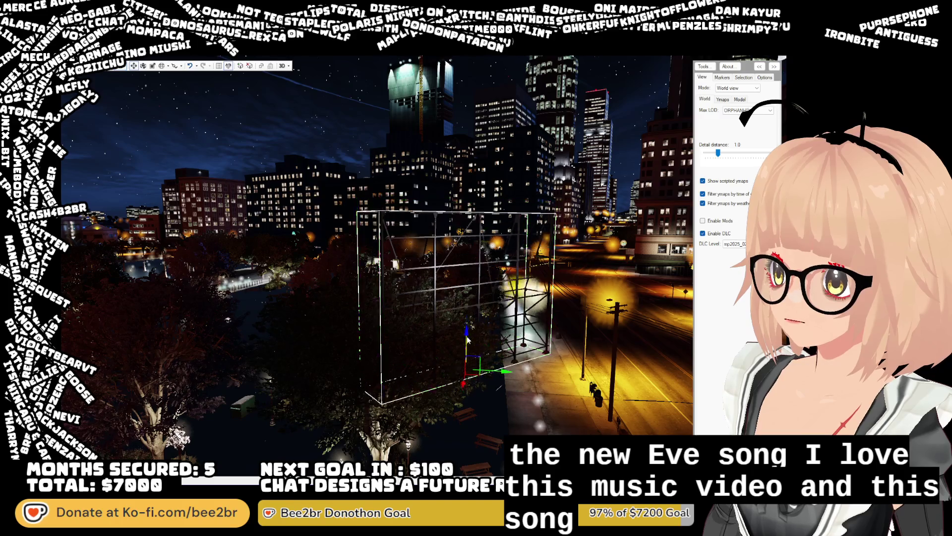
Inspect the bench, planter and newspaper dispenser props, then fly toward the tower past the ficus
click(494, 372)
mouse_move(494, 372)
mouse_down()
mouse_move(500, 359)
mouse_move(457, 353)
mouse_up()
click(445, 444)
mouse_move(495, 276)
mouse_down()
mouse_move(499, 186)
mouse_move(503, 209)
mouse_up()
key(w)
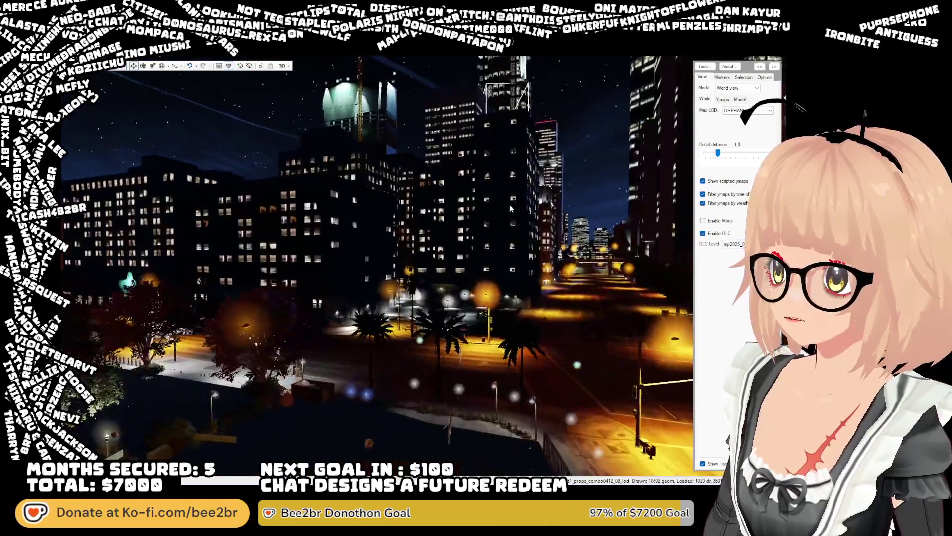
key(w)
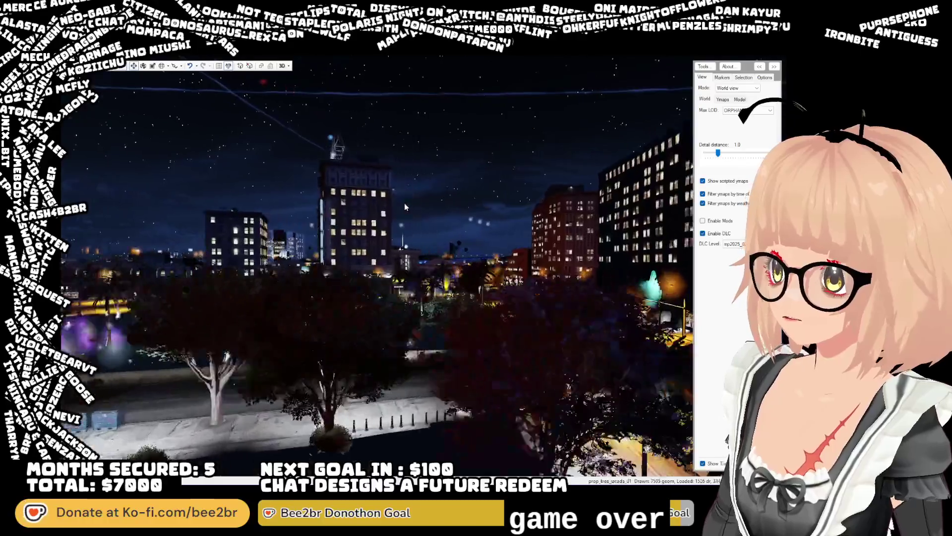
drag(383, 204, 395, 191)
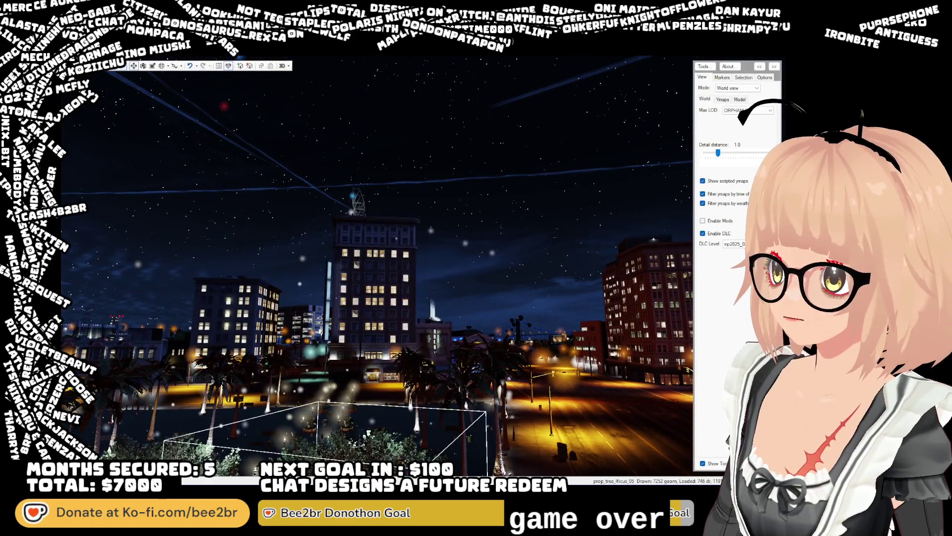
drag(394, 194, 428, 397)
mouse_move(435, 440)
mouse_down()
mouse_move(391, 352)
mouse_move(491, 311)
mouse_move(455, 278)
mouse_up()
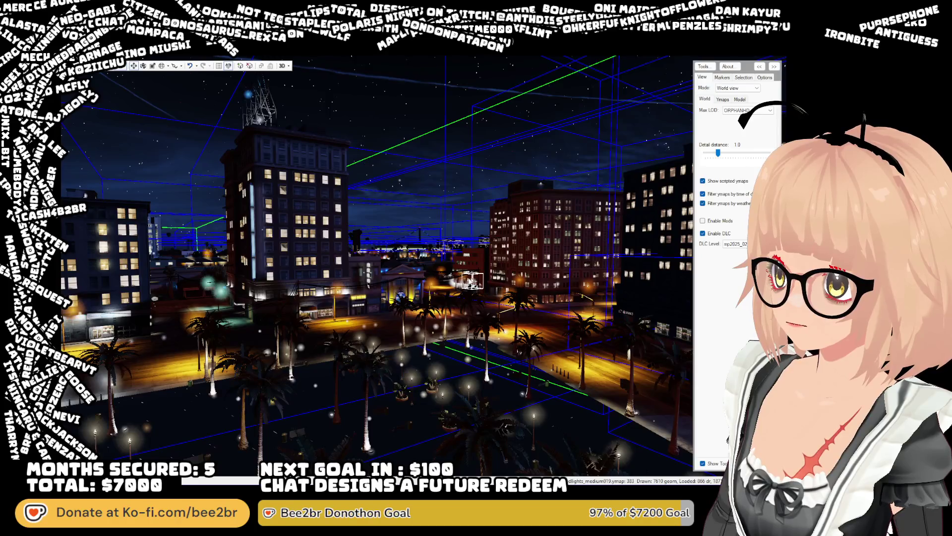
Fly over the park and select the small floating light box above the plaza
drag(549, 283, 722, 306)
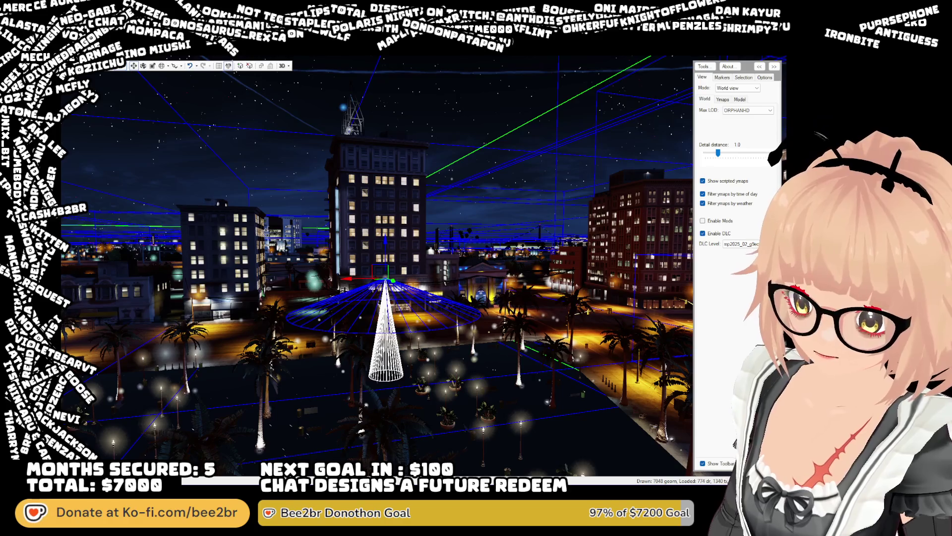
key(w)
mouse_move(439, 308)
mouse_down()
mouse_move(406, 300)
mouse_move(416, 317)
mouse_move(418, 298)
mouse_up()
key(w)
click(419, 292)
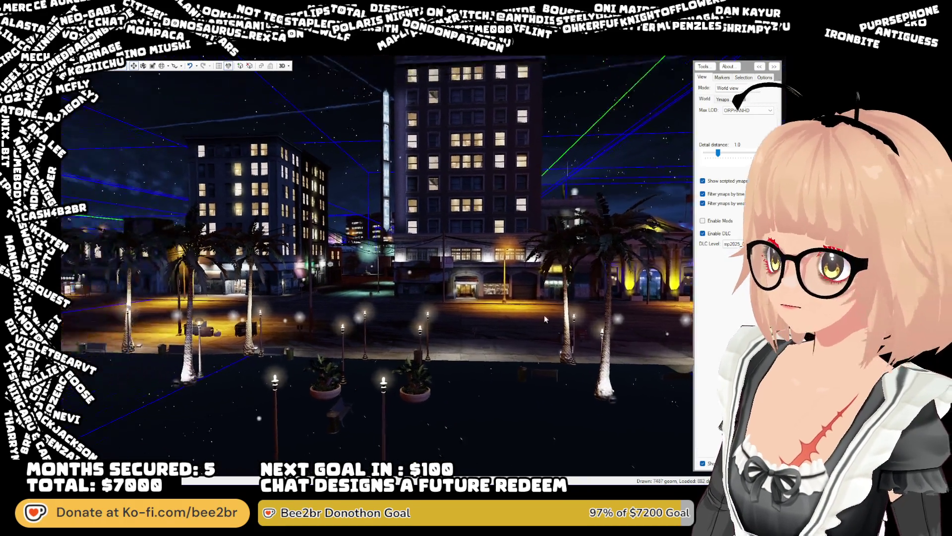
mouse_move(543, 314)
mouse_down()
mouse_move(530, 311)
mouse_move(582, 312)
mouse_move(502, 345)
mouse_move(385, 340)
mouse_move(399, 343)
mouse_move(382, 318)
mouse_move(400, 302)
mouse_move(460, 295)
mouse_up()
click(460, 296)
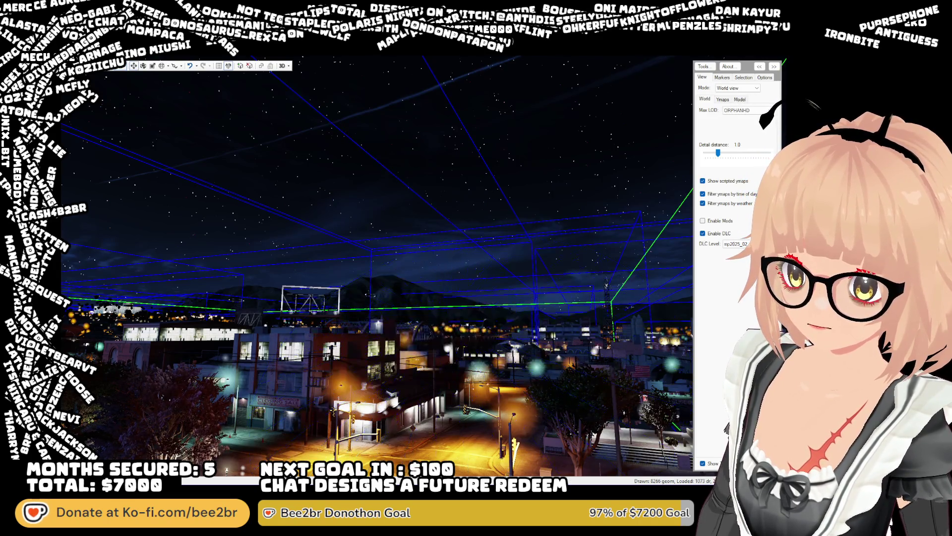
mouse_move(687, 364)
mouse_down()
mouse_move(597, 365)
mouse_move(646, 374)
mouse_move(634, 378)
mouse_move(425, 314)
mouse_up()
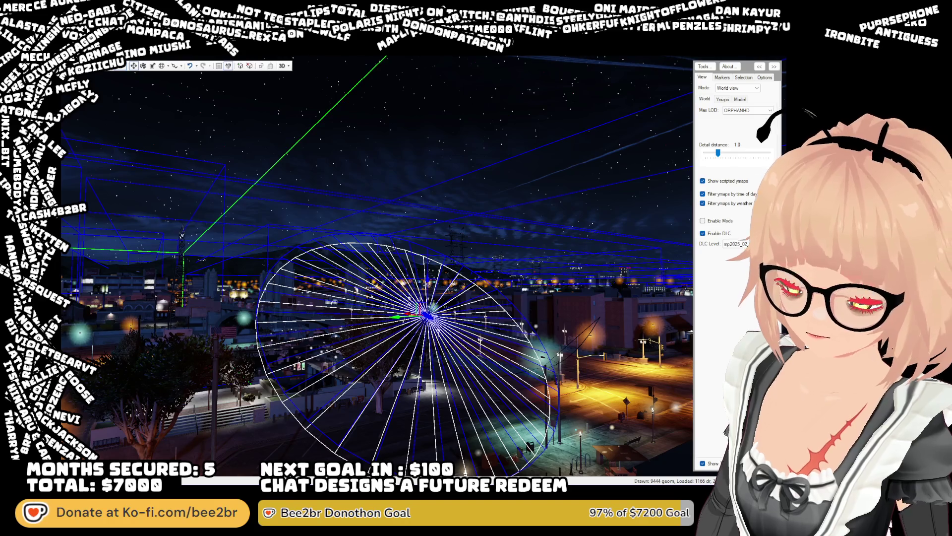
mouse_move(569, 371)
mouse_down()
mouse_move(597, 370)
mouse_move(442, 349)
mouse_move(617, 365)
mouse_move(677, 356)
mouse_move(651, 318)
mouse_up()
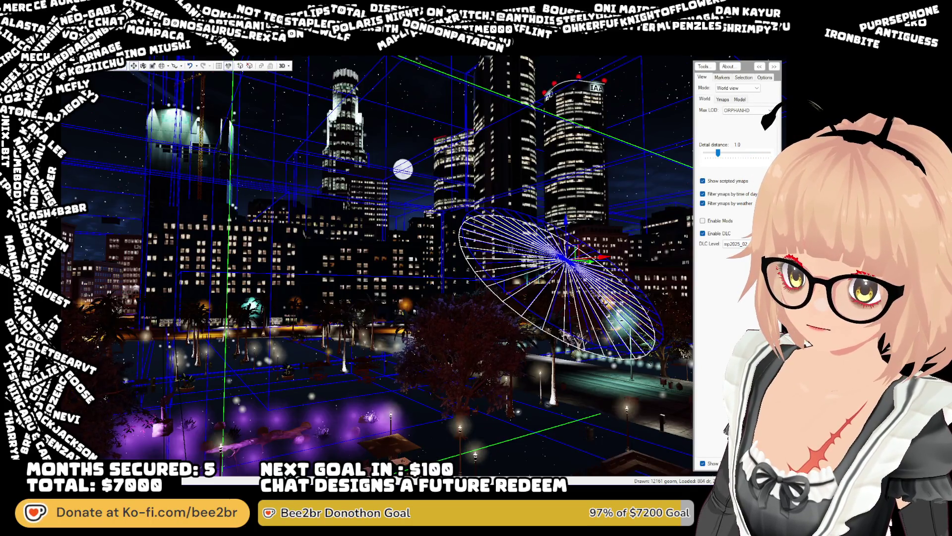
mouse_move(645, 368)
mouse_down()
mouse_move(626, 396)
mouse_move(599, 395)
mouse_move(678, 376)
mouse_move(592, 382)
mouse_move(529, 314)
mouse_up()
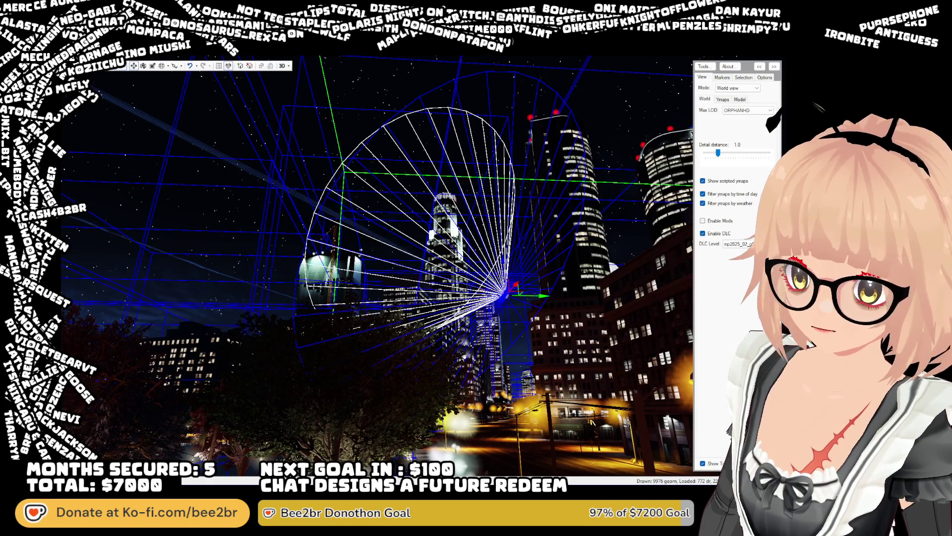
mouse_move(507, 297)
mouse_down()
mouse_move(420, 309)
mouse_move(413, 335)
mouse_move(425, 296)
mouse_move(419, 277)
mouse_move(423, 284)
mouse_up()
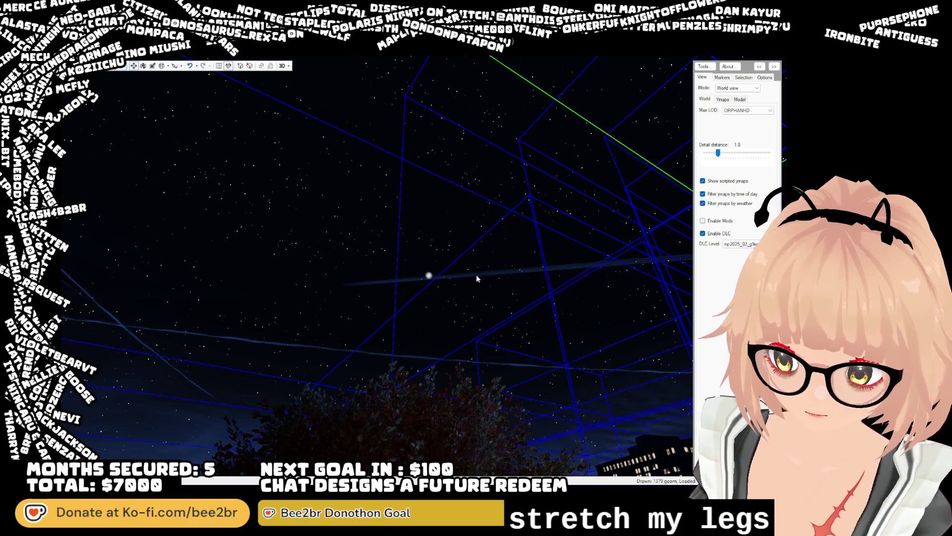
mouse_move(472, 257)
mouse_down()
mouse_move(522, 326)
mouse_move(516, 269)
mouse_move(458, 285)
mouse_move(490, 289)
mouse_up()
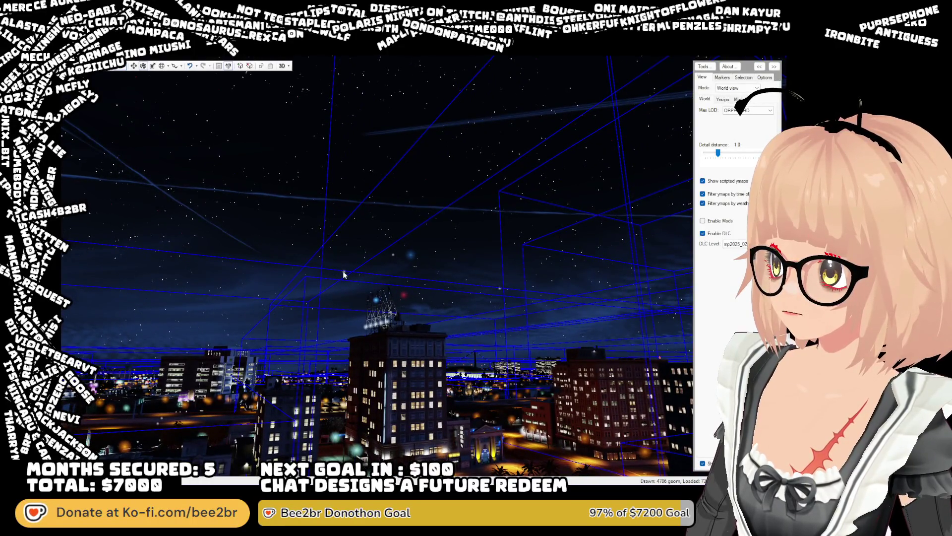
mouse_move(344, 275)
mouse_down()
mouse_move(391, 321)
mouse_move(446, 324)
mouse_up()
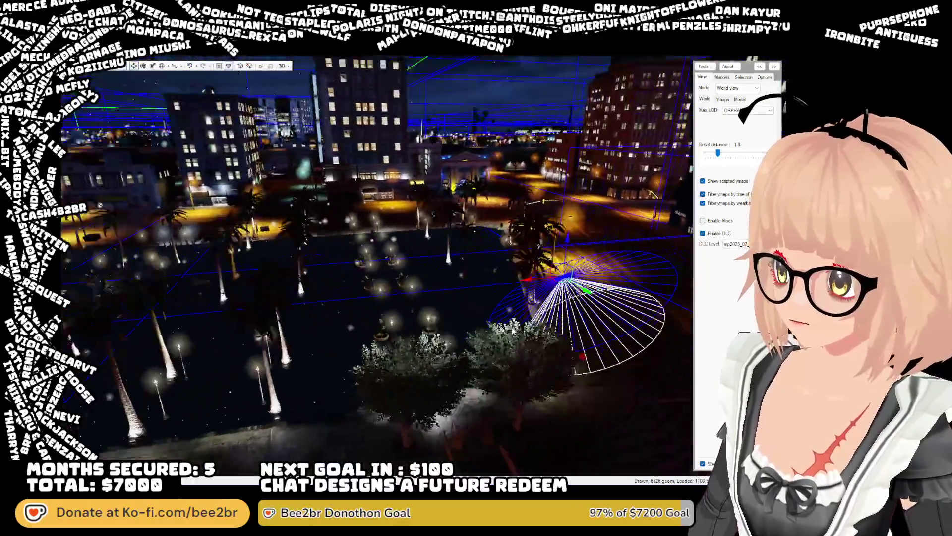
Pitch the camera down over the plaza and rise to a wide aerial view of the park block
mouse_move(556, 346)
mouse_down()
mouse_move(421, 336)
mouse_move(485, 333)
mouse_move(427, 333)
mouse_move(443, 338)
mouse_up()
key(w)
key(s)
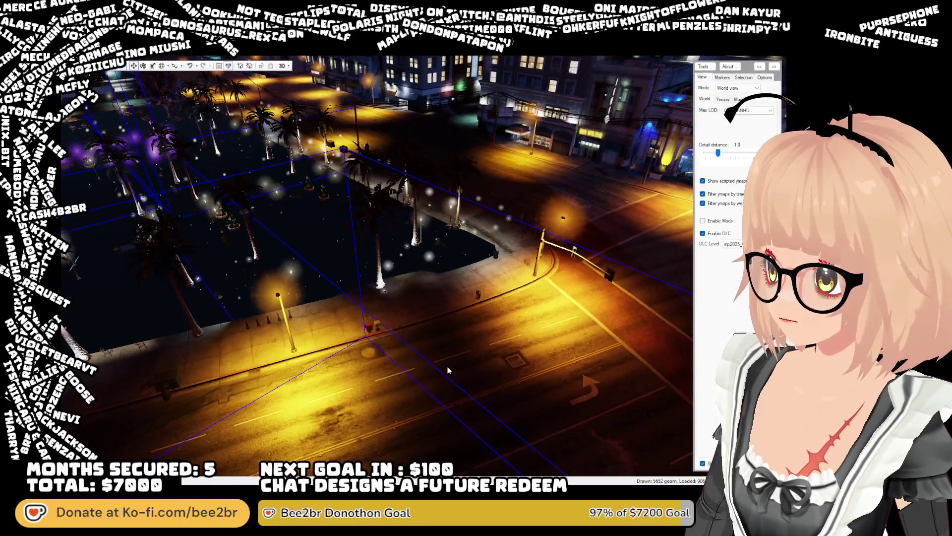
key(s)
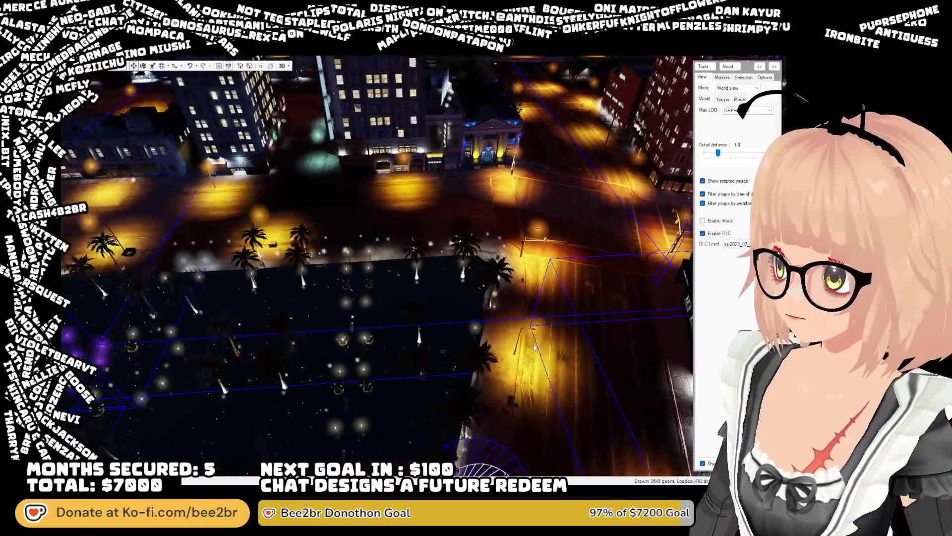
key(w)
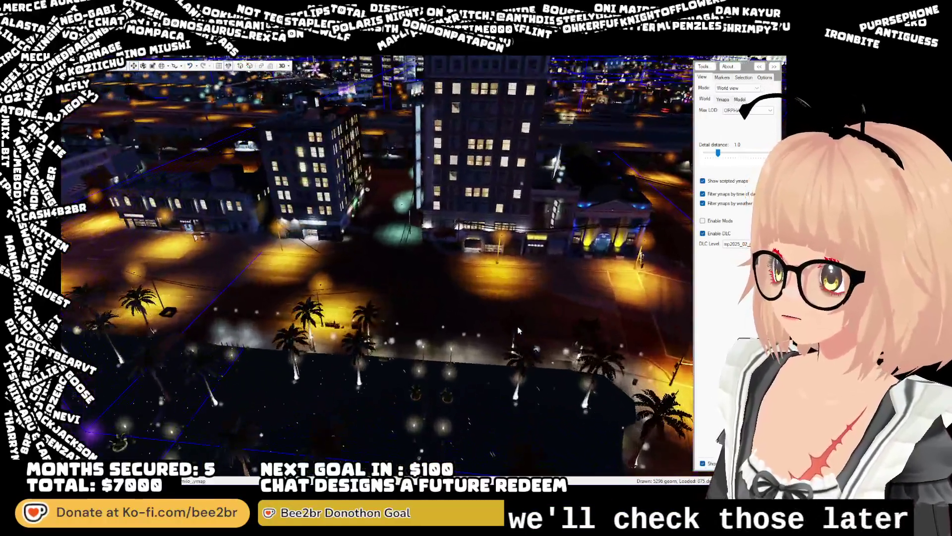
drag(518, 330, 302, 292)
key(w)
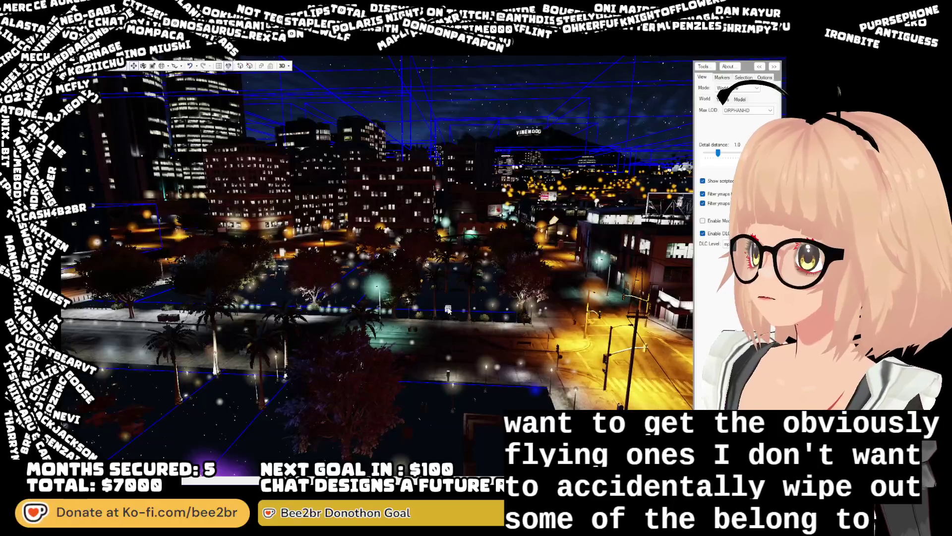
key(w)
mouse_move(446, 308)
mouse_down()
mouse_move(327, 306)
mouse_move(334, 292)
mouse_move(538, 240)
mouse_move(483, 243)
mouse_move(448, 280)
mouse_move(425, 274)
mouse_up()
key(s)
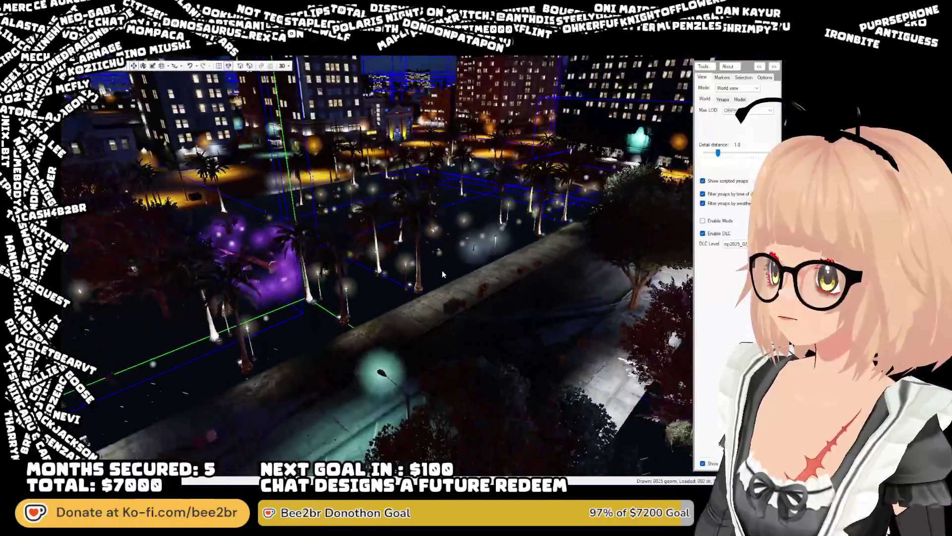
key(s)
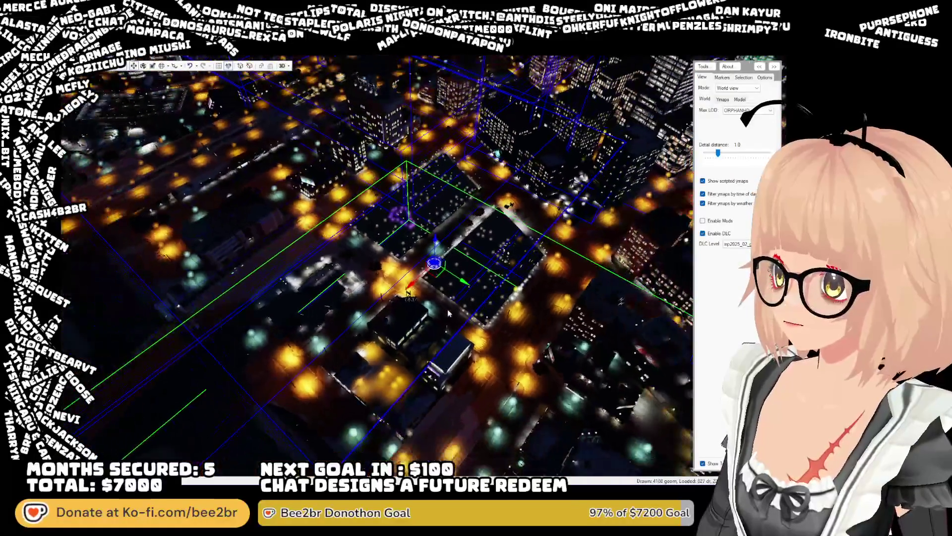
key(w)
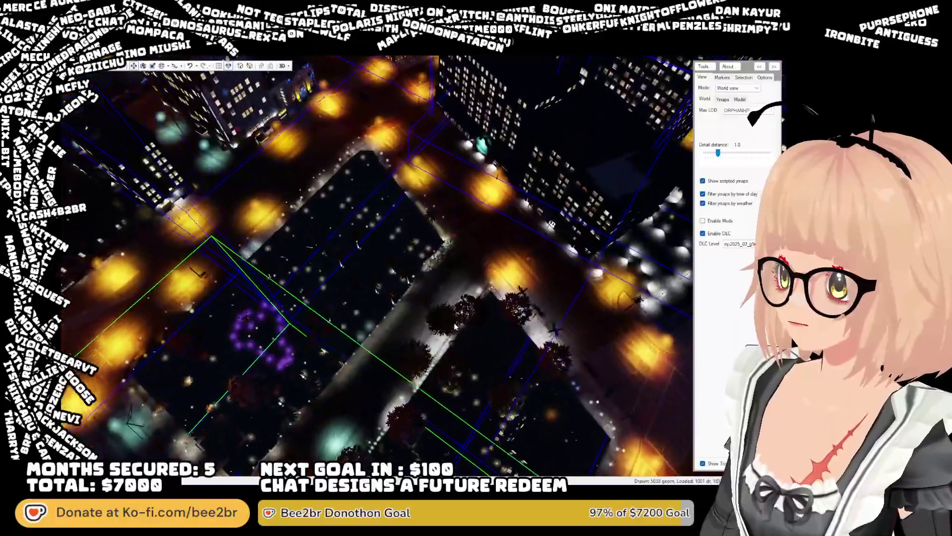
Turn toward the downtown high-rises and Vinewood, then swing back over the plaza and lit streets
mouse_move(456, 326)
mouse_down()
mouse_move(334, 253)
mouse_move(255, 266)
mouse_up()
key(w)
key(s)
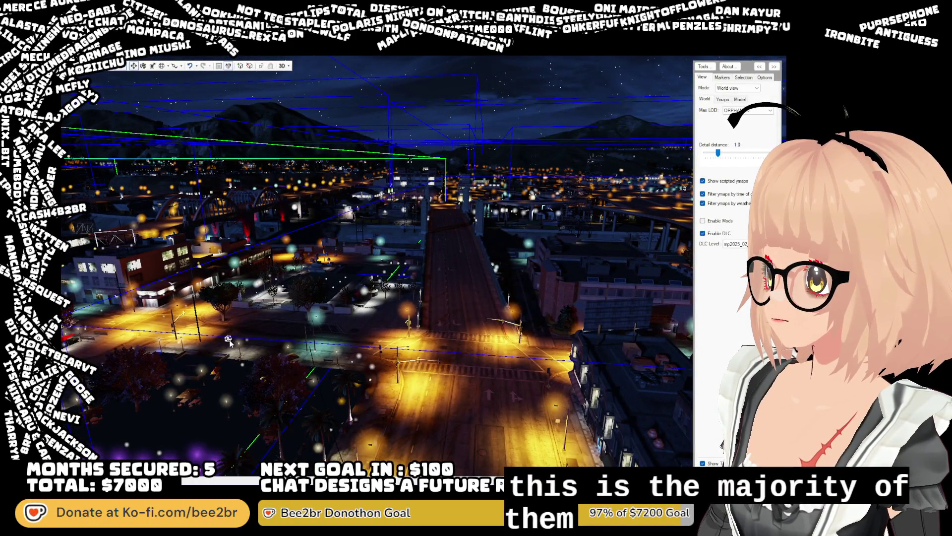
drag(253, 322, 127, 310)
key(w)
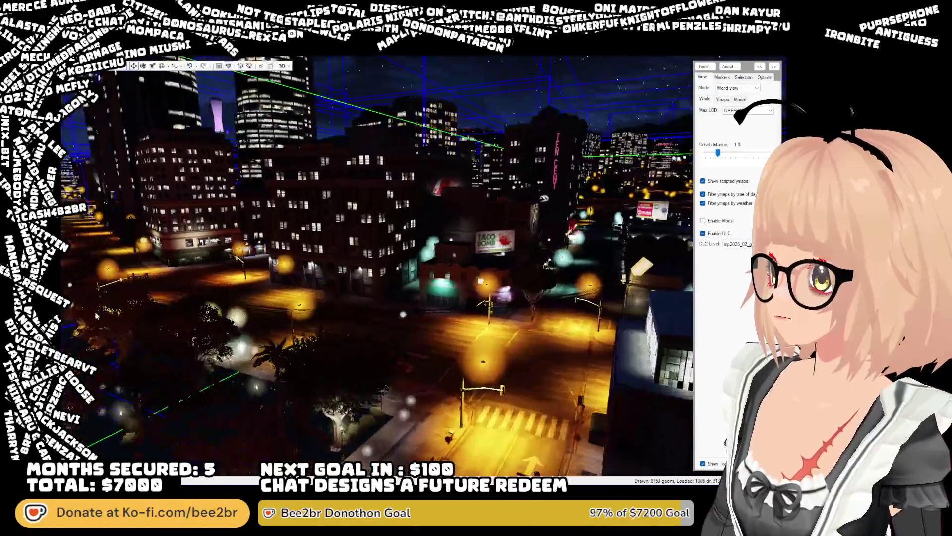
key(d)
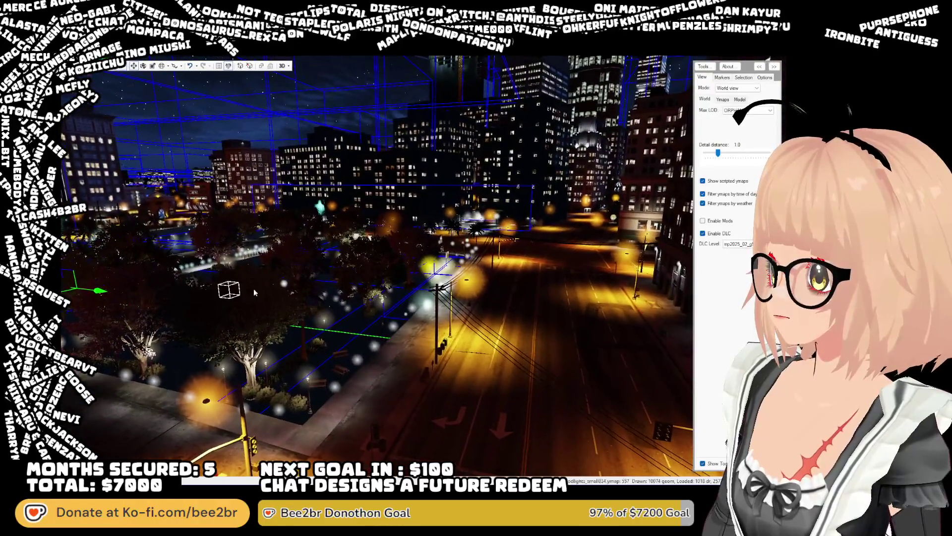
mouse_move(286, 285)
mouse_down()
mouse_move(263, 282)
mouse_move(265, 271)
mouse_move(229, 271)
mouse_up()
key(w)
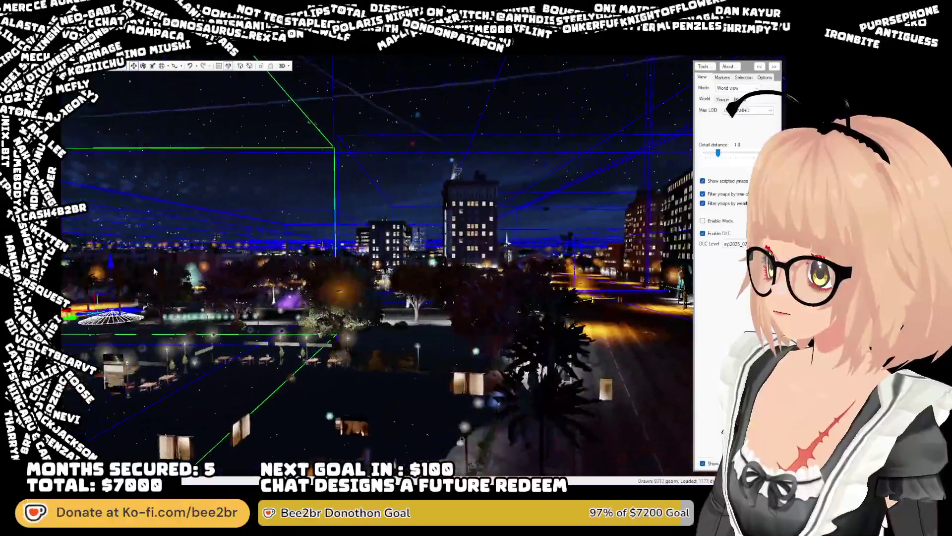
key(w)
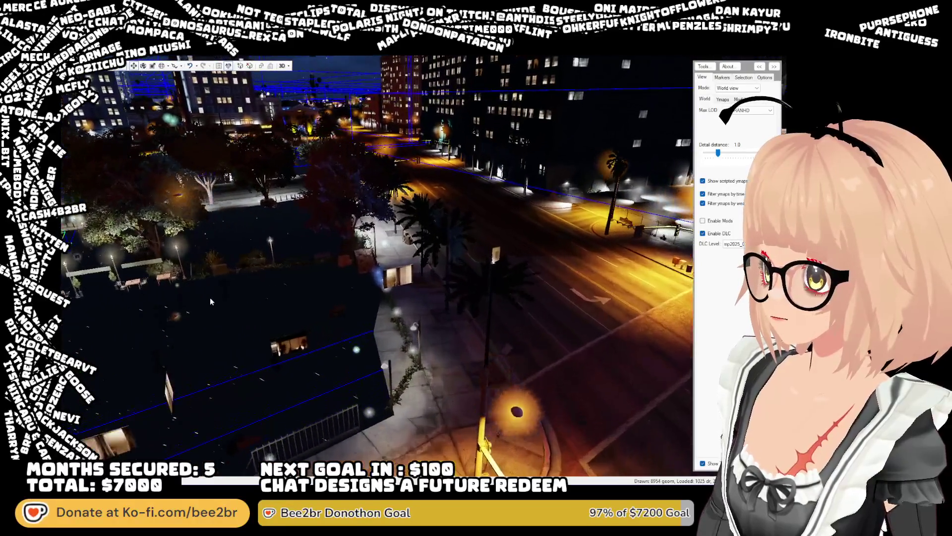
mouse_move(210, 297)
mouse_down()
mouse_move(205, 256)
mouse_move(198, 278)
mouse_move(100, 318)
mouse_move(74, 312)
mouse_move(180, 262)
mouse_move(199, 283)
mouse_move(118, 268)
mouse_move(20, 275)
mouse_move(267, 237)
mouse_move(390, 196)
mouse_up()
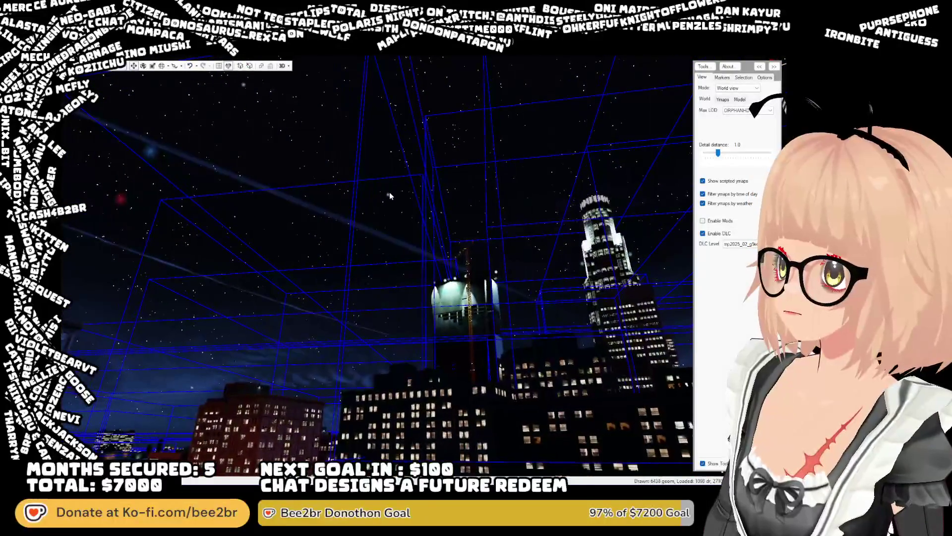
mouse_move(232, 391)
mouse_down()
mouse_move(244, 405)
mouse_move(199, 417)
mouse_move(242, 422)
mouse_up()
drag(304, 248, 279, 257)
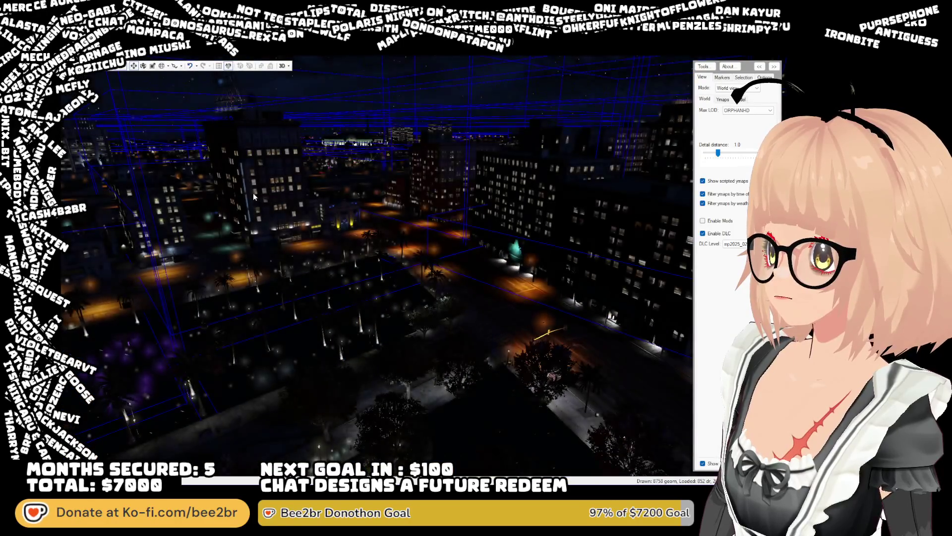
Fly toward the park buildings and look steeply down onto the downtown city blocks
drag(254, 198, 392, 174)
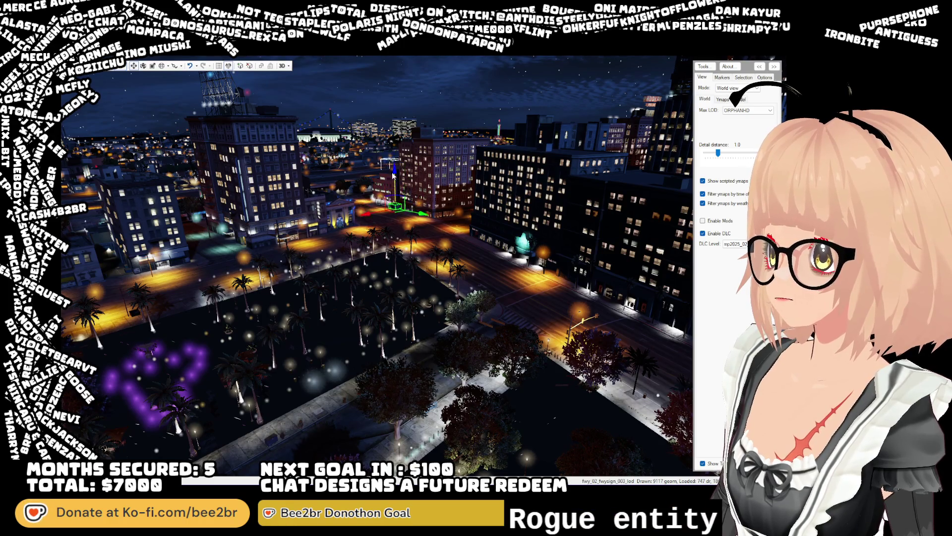
mouse_move(387, 426)
mouse_down()
mouse_move(364, 266)
mouse_move(366, 289)
mouse_move(399, 293)
mouse_move(380, 289)
mouse_up()
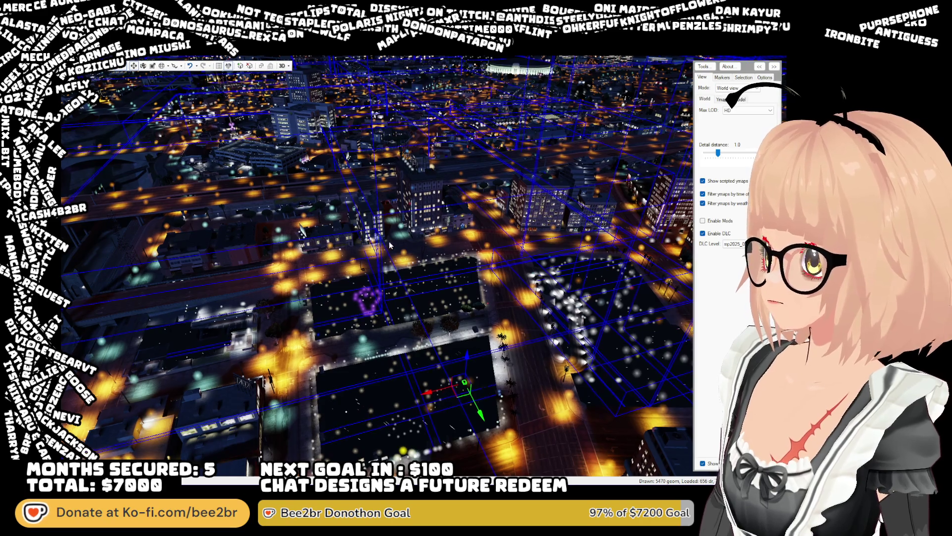
key(w)
mouse_move(389, 241)
mouse_down()
mouse_move(359, 222)
mouse_move(352, 128)
mouse_move(374, 142)
mouse_up()
mouse_move(415, 181)
mouse_down()
mouse_move(411, 165)
mouse_move(419, 219)
mouse_move(406, 225)
mouse_up()
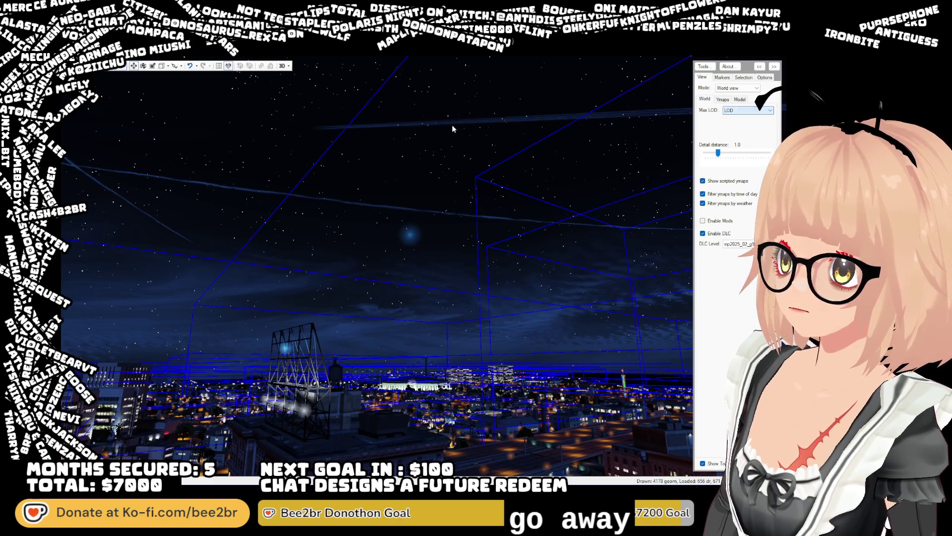
mouse_move(505, 198)
mouse_down()
mouse_move(552, 259)
mouse_move(469, 263)
mouse_up()
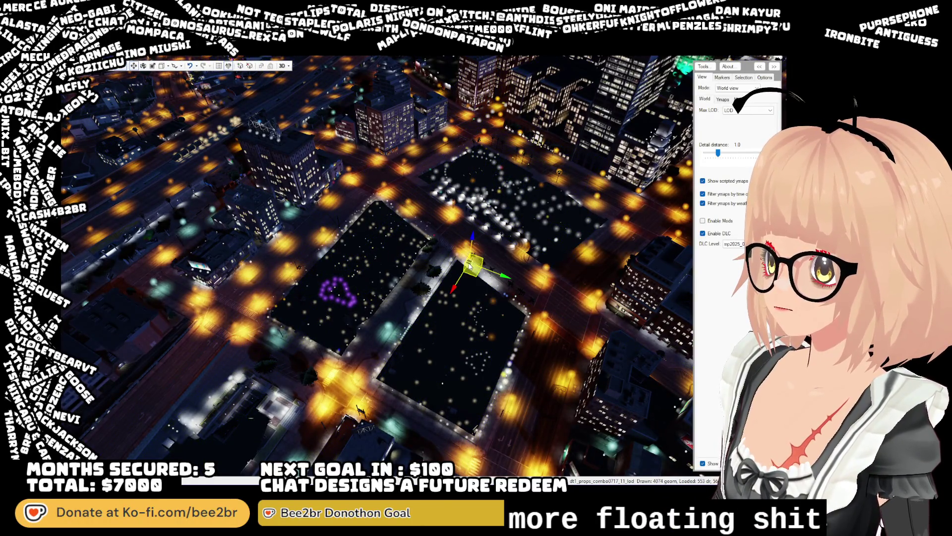
mouse_move(471, 335)
mouse_down()
mouse_move(339, 337)
mouse_move(379, 330)
mouse_move(349, 325)
mouse_up()
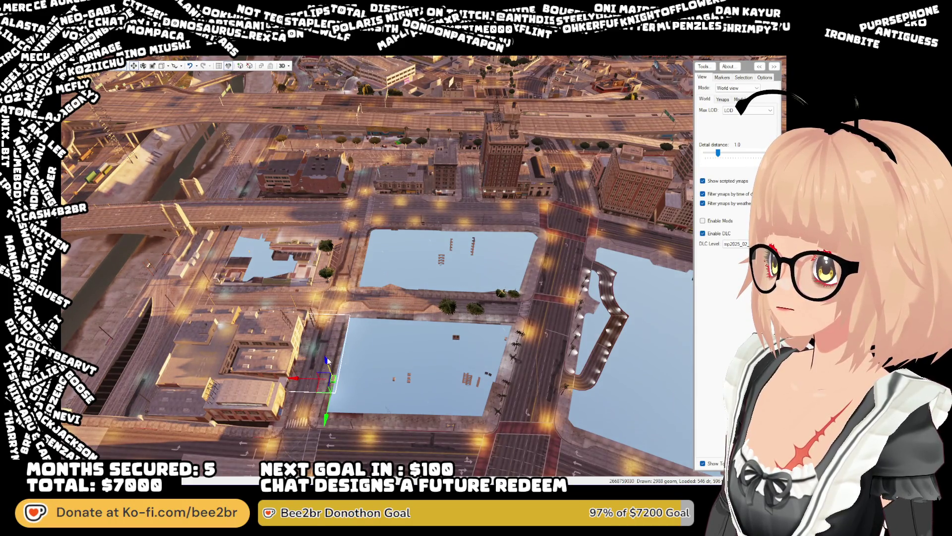
Set the maximum detail to SLOD1 while flying over the city
mouse_move(468, 392)
mouse_down()
mouse_move(446, 362)
mouse_move(418, 359)
mouse_up()
key(w)
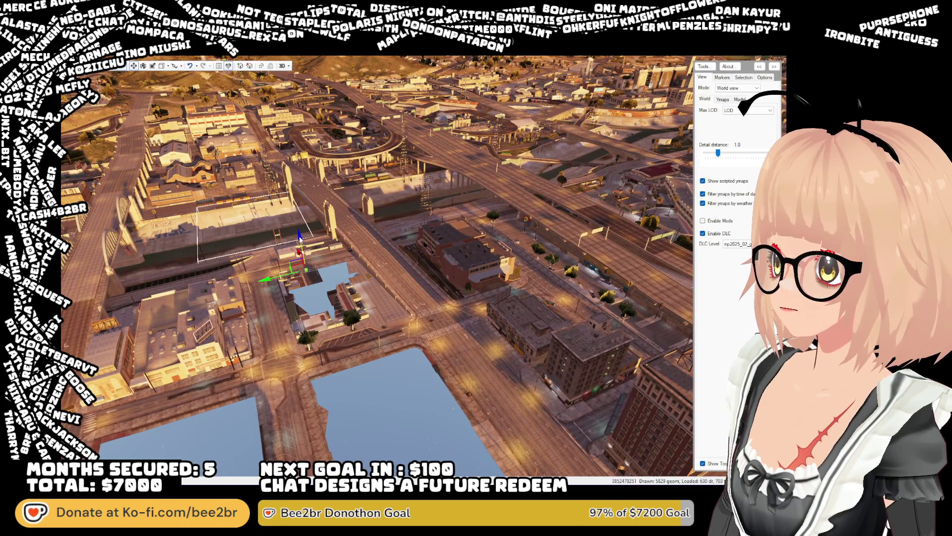
mouse_move(338, 435)
mouse_down()
mouse_move(369, 368)
mouse_move(511, 352)
mouse_move(577, 364)
mouse_move(638, 353)
mouse_move(717, 361)
mouse_move(753, 234)
mouse_up()
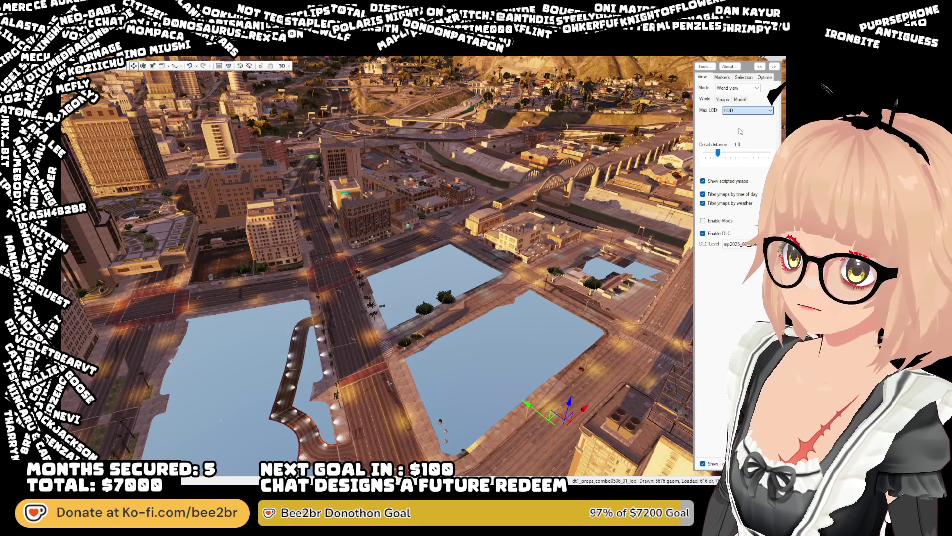
key(Down)
mouse_move(555, 194)
mouse_down()
mouse_move(534, 186)
mouse_move(526, 206)
mouse_up()
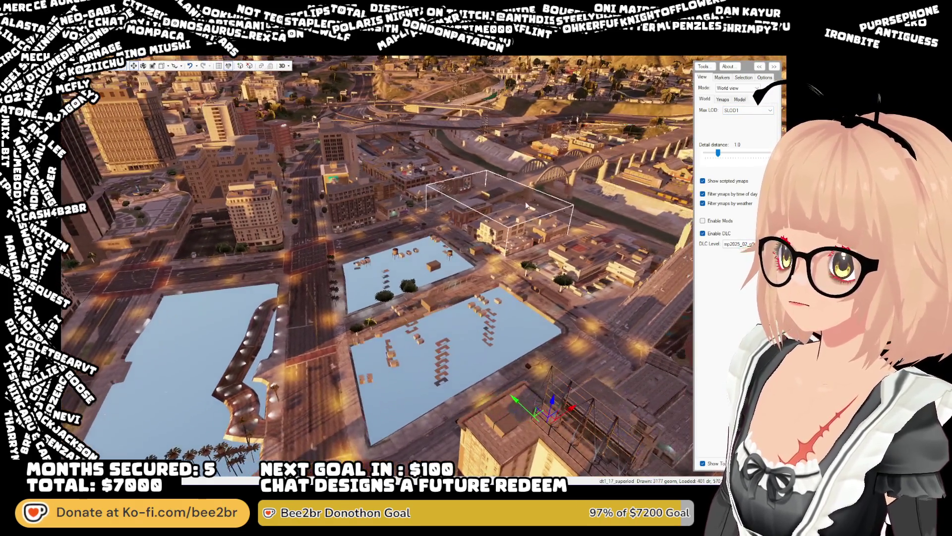
Select the dt1_props_combo0505_slod props and dt1_24_build_slod building blocks and orbit around them
click(445, 351)
click(473, 289)
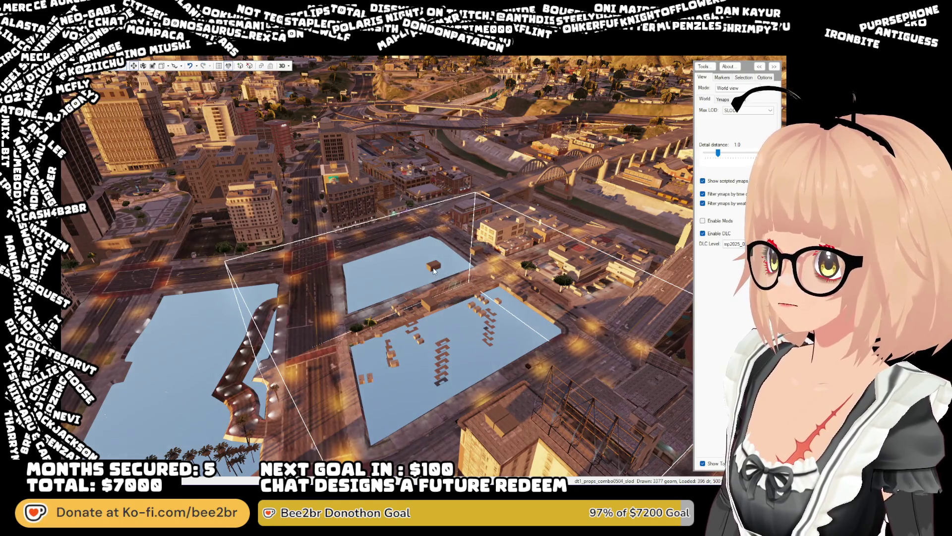
click(471, 363)
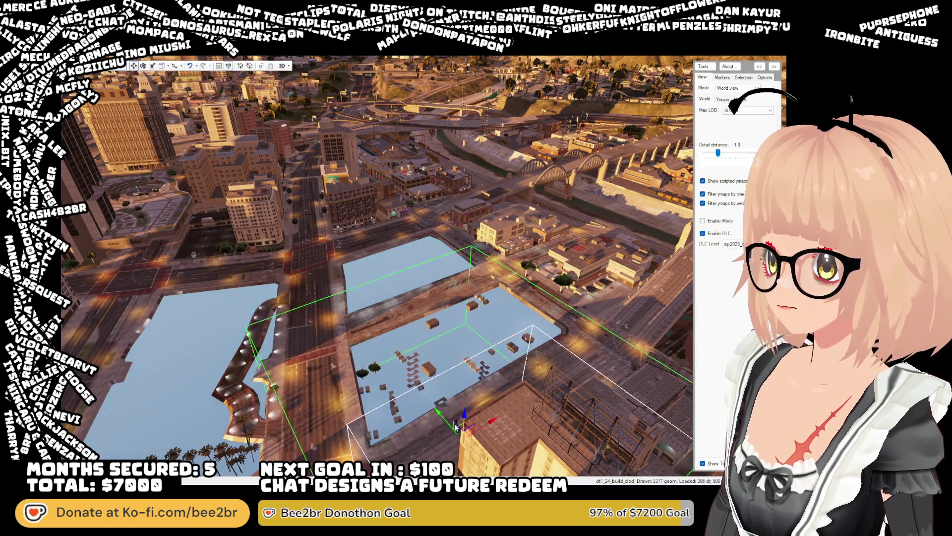
mouse_move(471, 428)
mouse_down()
mouse_move(518, 347)
mouse_move(465, 369)
mouse_up()
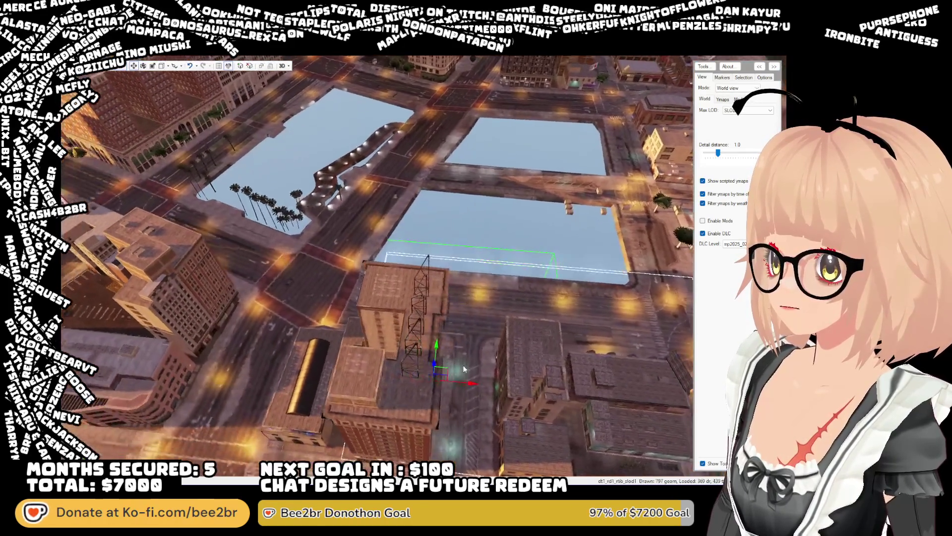
scroll(464, 369, down, 5)
mouse_move(460, 314)
mouse_down()
mouse_move(494, 318)
mouse_move(474, 296)
mouse_up()
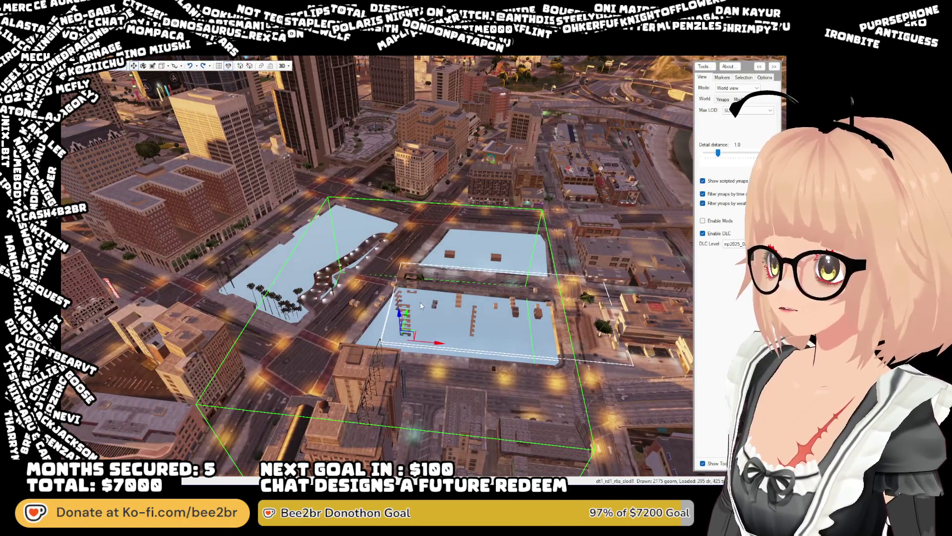
click(402, 313)
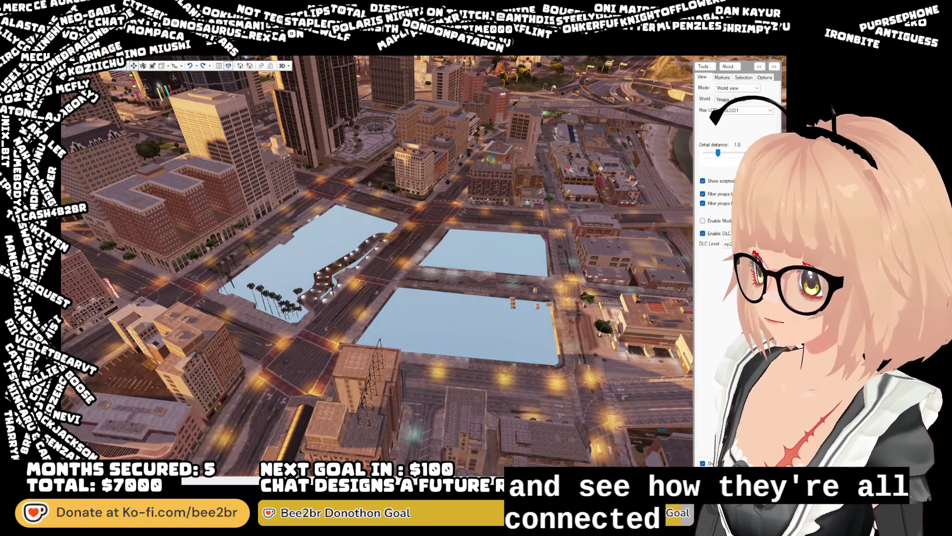
key(d)
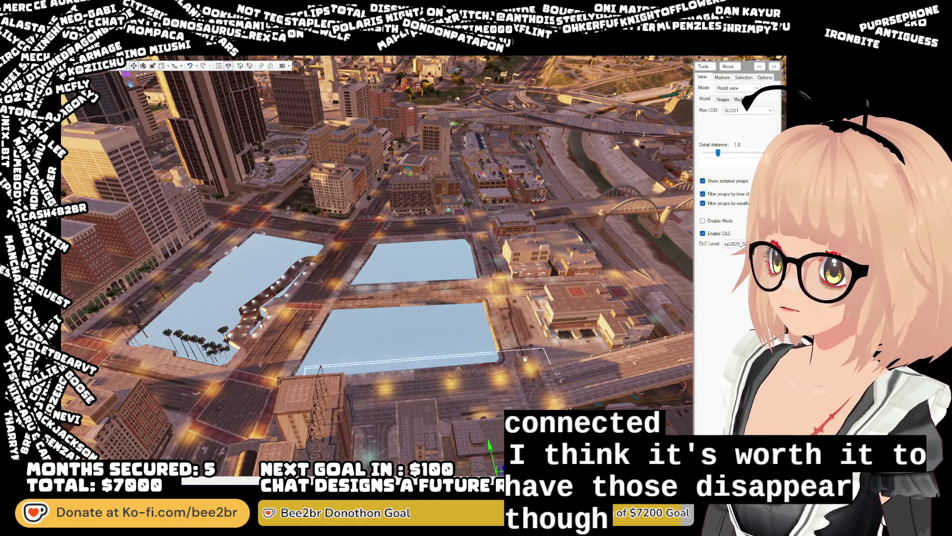
Select the prop object spanning the downtown pools block and move in closer above it
key(w)
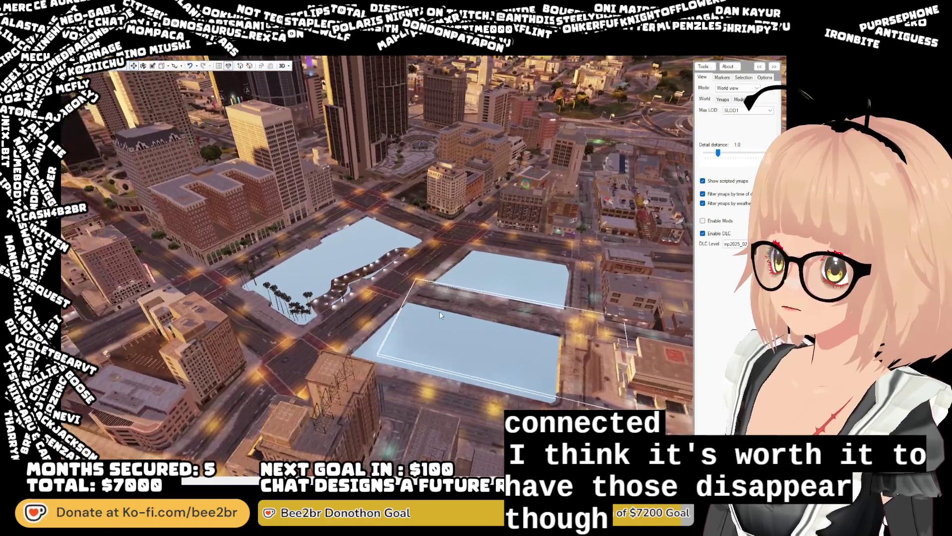
key(a)
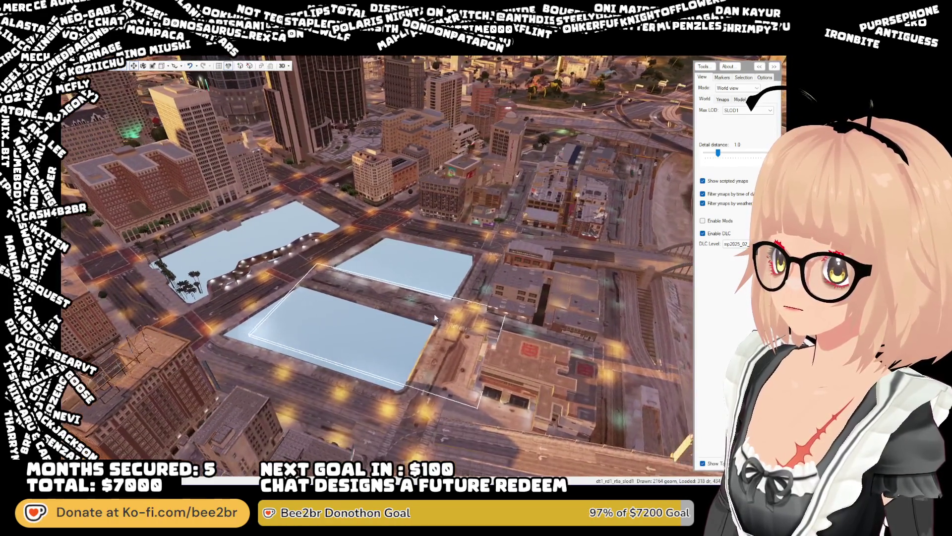
key(s)
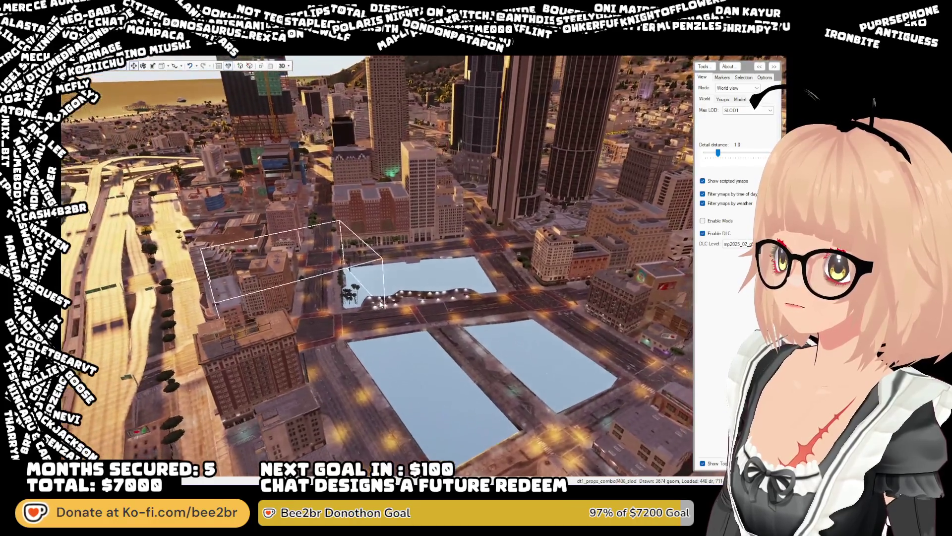
key(s)
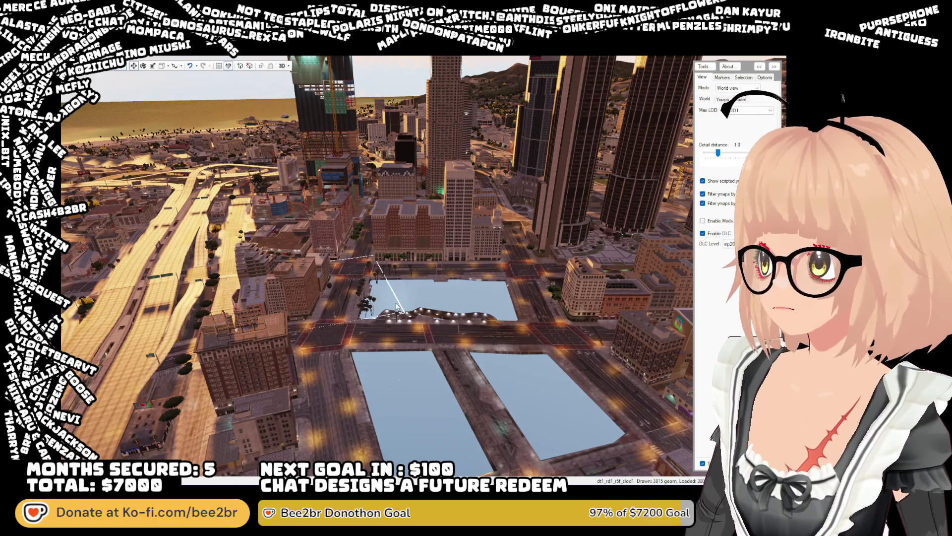
click(455, 299)
key(w)
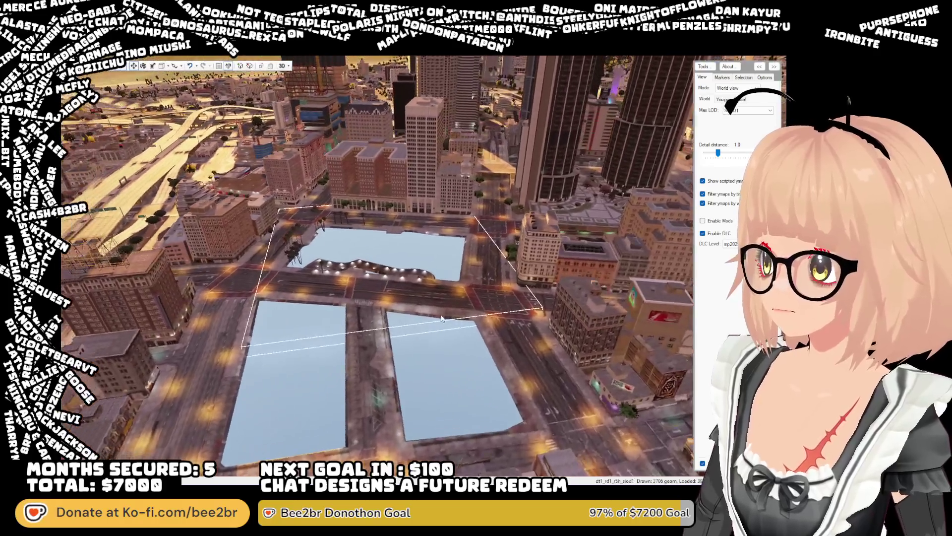
drag(442, 318, 396, 311)
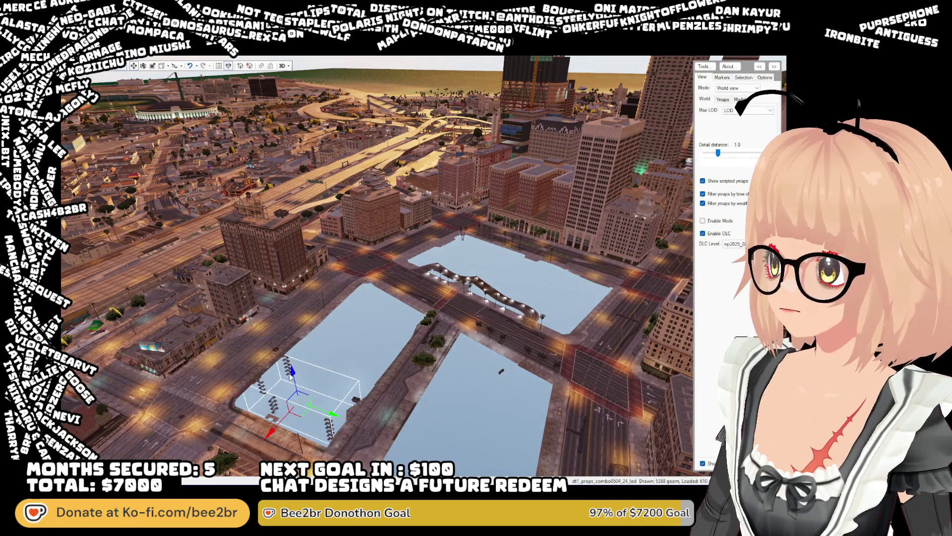
key(w)
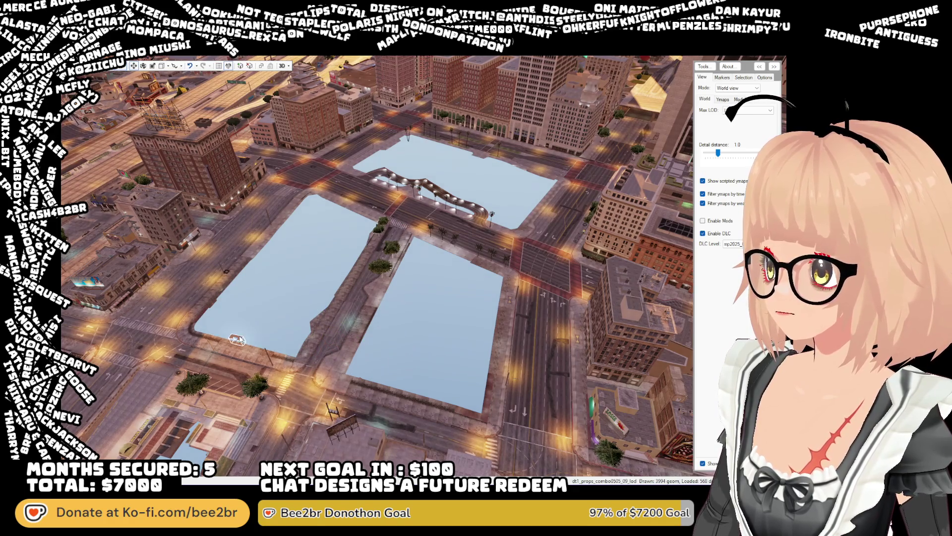
Select the large lake block and the smaller building group beside it
mouse_move(399, 375)
mouse_down()
mouse_move(373, 331)
mouse_move(378, 321)
mouse_move(267, 343)
mouse_move(389, 310)
mouse_move(387, 331)
mouse_move(364, 338)
mouse_move(358, 371)
mouse_move(407, 287)
mouse_move(577, 351)
mouse_move(601, 342)
mouse_move(567, 342)
mouse_move(587, 376)
mouse_move(586, 364)
mouse_up()
mouse_move(589, 347)
mouse_down()
mouse_move(446, 421)
mouse_move(515, 198)
mouse_up()
click(520, 174)
click(500, 222)
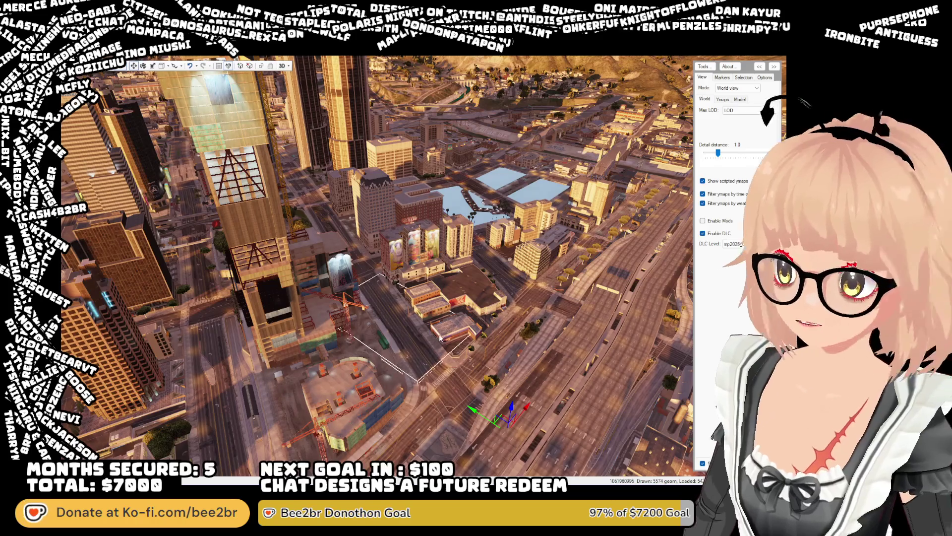
Tilt toward the mountains and zoom in on the plaza below the crane
drag(460, 333, 453, 313)
scroll(452, 314, up, 3)
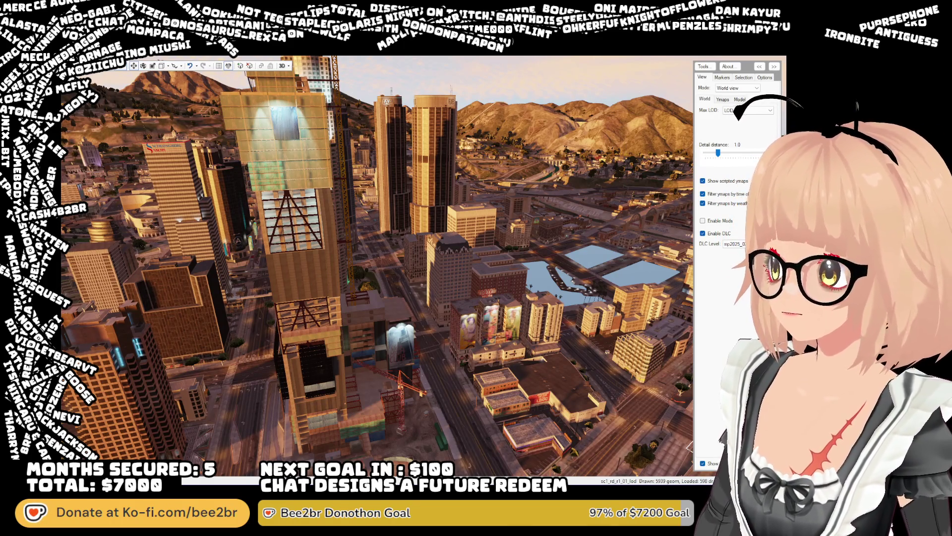
scroll(412, 375, up, 2)
mouse_move(411, 375)
mouse_down()
mouse_move(454, 388)
mouse_move(408, 376)
mouse_move(375, 391)
mouse_up()
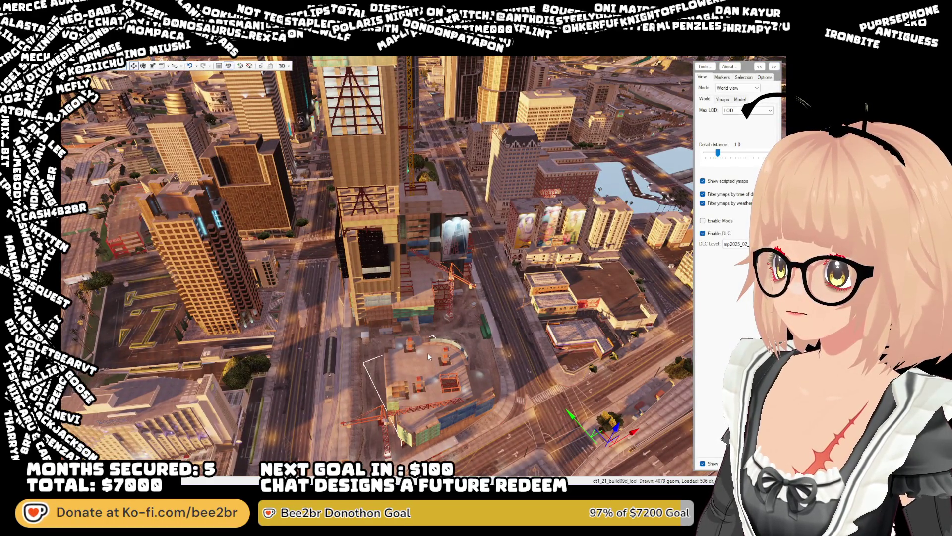
Select the construction-site plaza object beside the crane and orbit out to the surrounding towers
click(380, 368)
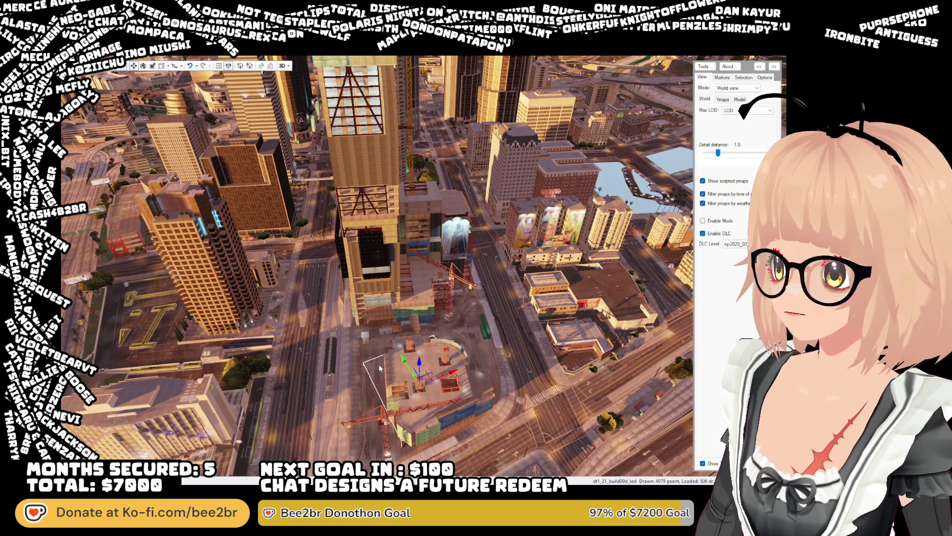
mouse_move(380, 368)
mouse_down()
mouse_move(367, 378)
mouse_move(365, 355)
mouse_up()
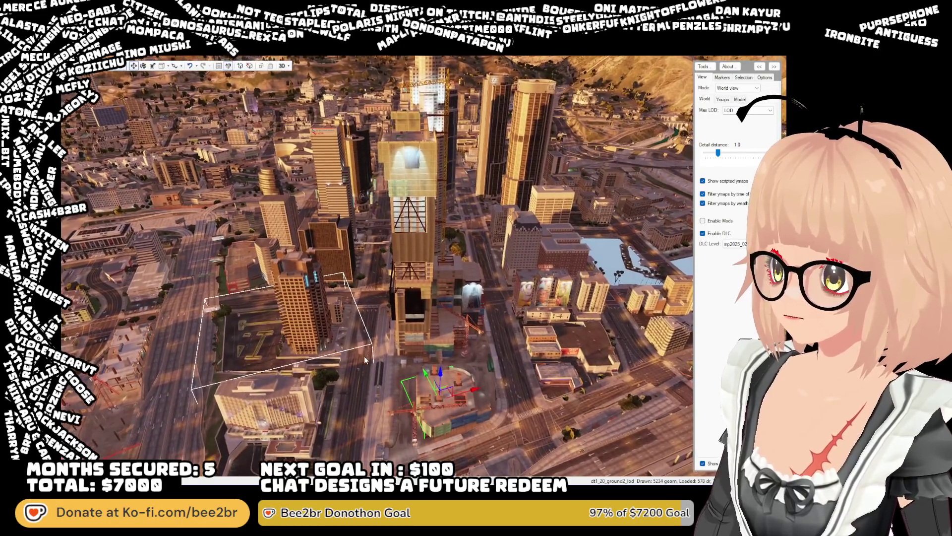
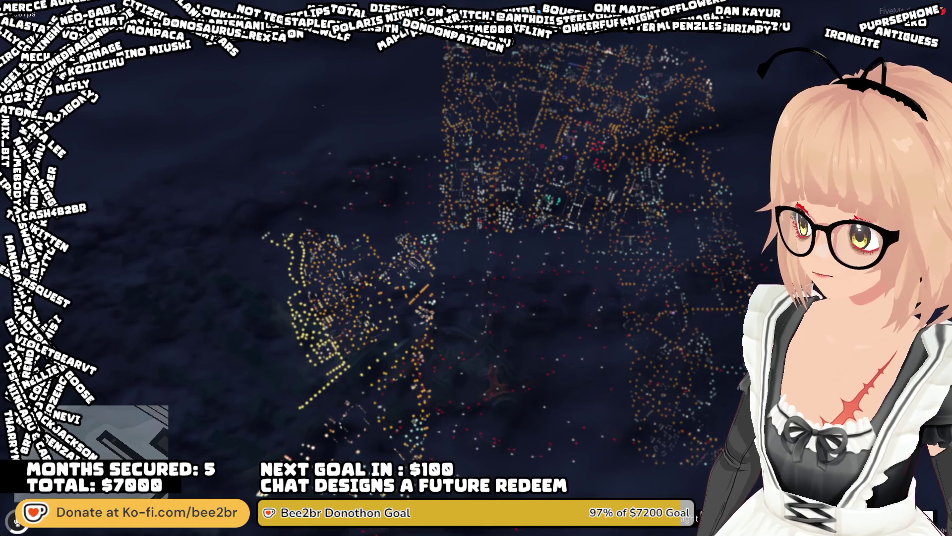
Switch from the FiveM game window to the CodeWalker window with Alt+Tab
key(alt+Tab)
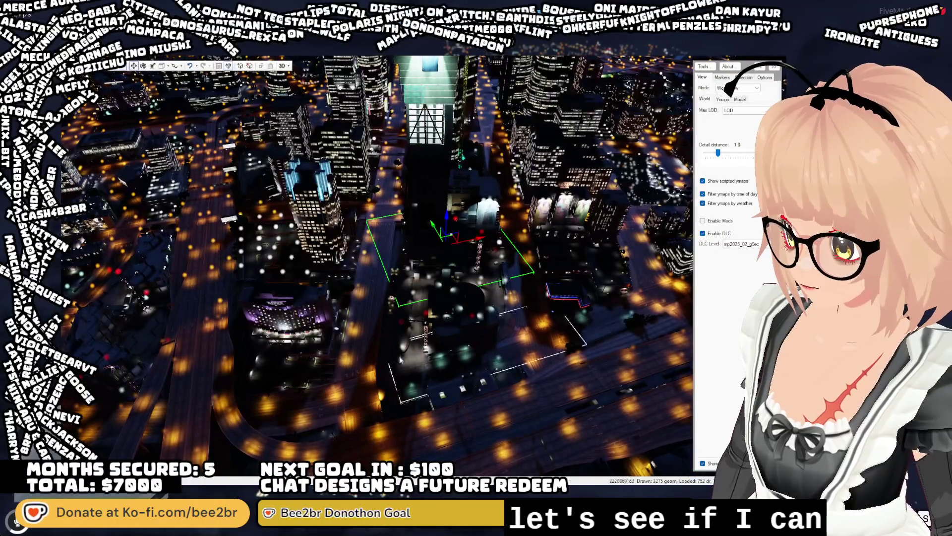
Select the outlined downtown highway piece
scroll(376, 305, up, 5)
scroll(376, 298, down, 3)
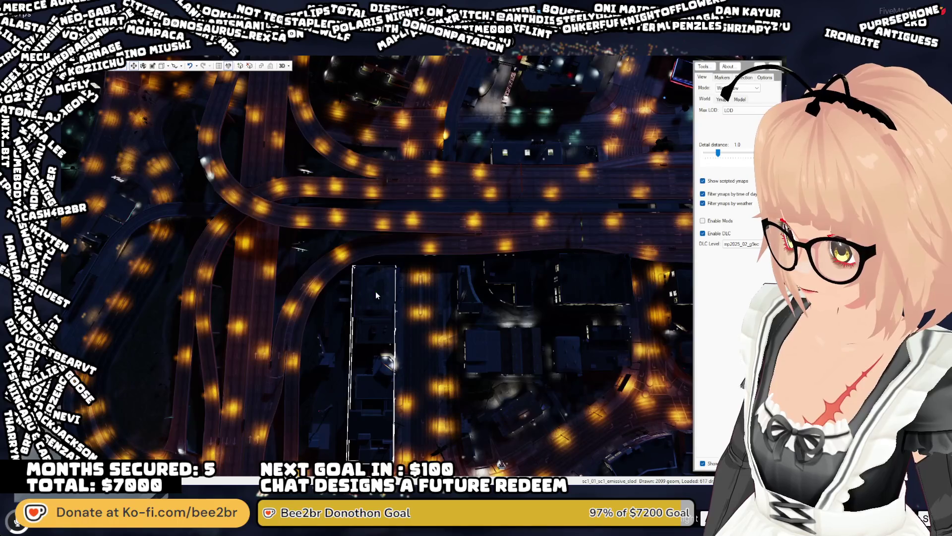
scroll(387, 262, up, 3)
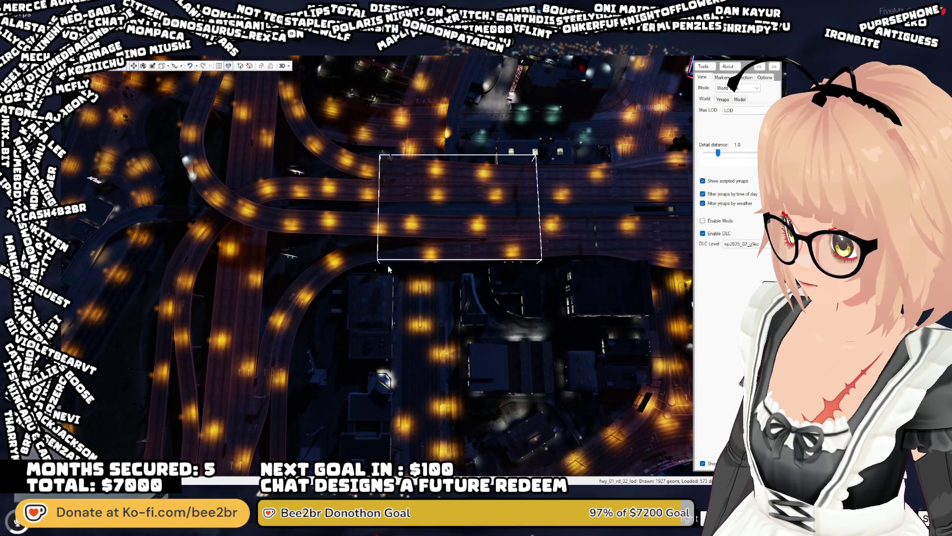
right_click(407, 265)
Pull back over the whole night city and switch the gizmo to move mode
mouse_move(414, 268)
mouse_down()
mouse_move(390, 266)
mouse_move(376, 244)
mouse_move(400, 280)
mouse_move(410, 262)
mouse_move(412, 194)
mouse_up()
scroll(400, 278, down, 3)
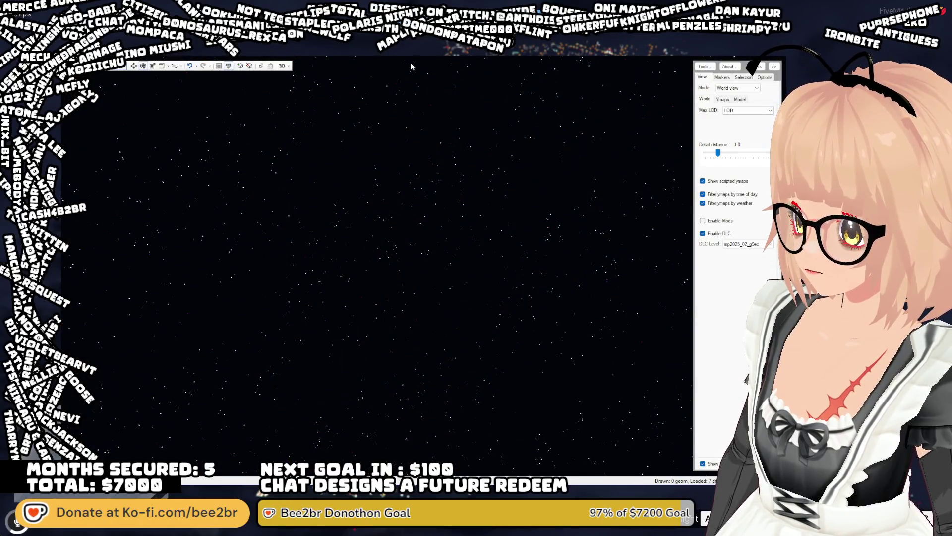
drag(436, 144, 504, 426)
key(w)
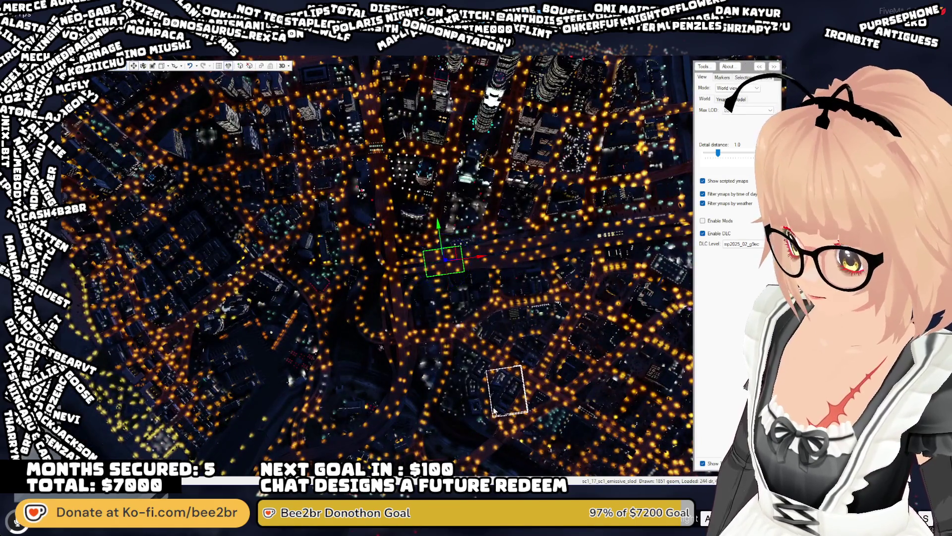
scroll(457, 373, up, 2)
scroll(457, 373, down, 3)
mouse_move(457, 373)
mouse_down()
mouse_move(521, 391)
mouse_move(502, 375)
mouse_move(471, 390)
mouse_move(452, 367)
mouse_up()
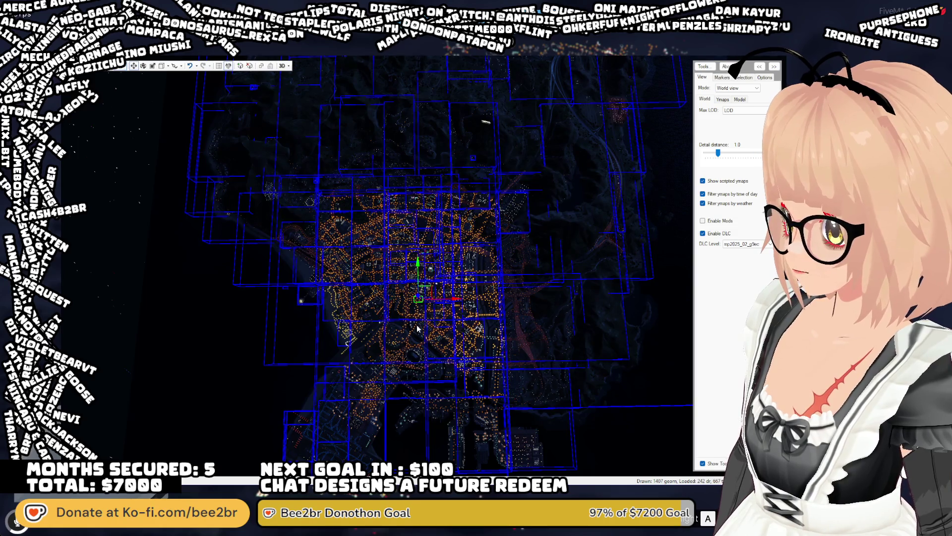
Deselect the highway piece and reframe the view over the city
click(413, 305)
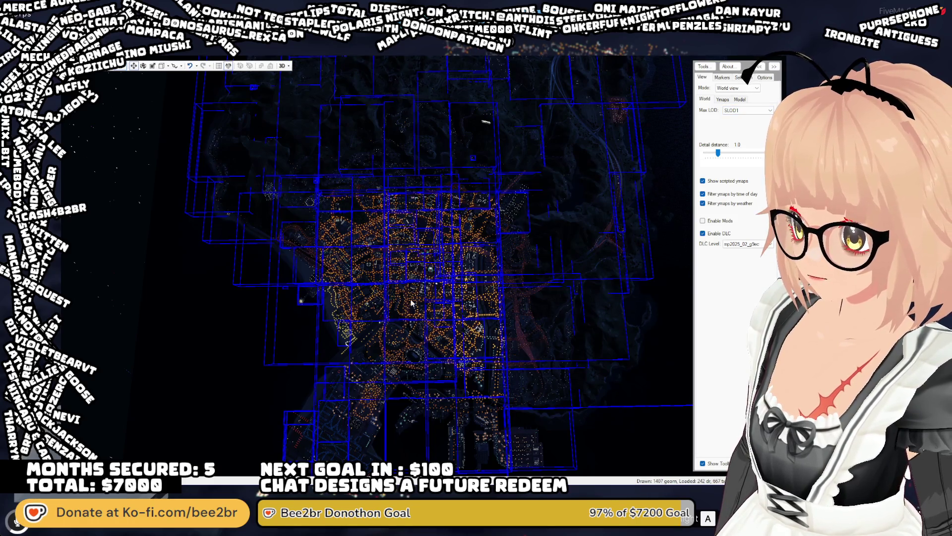
mouse_move(419, 305)
mouse_down()
mouse_move(435, 267)
mouse_move(430, 296)
mouse_up()
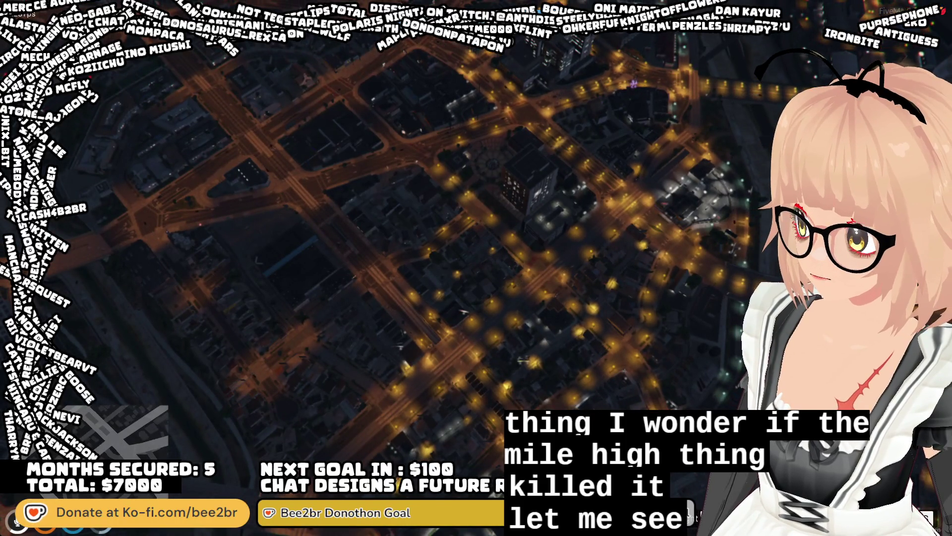
Close FiveM by running quit in the F8 console
key(F8)
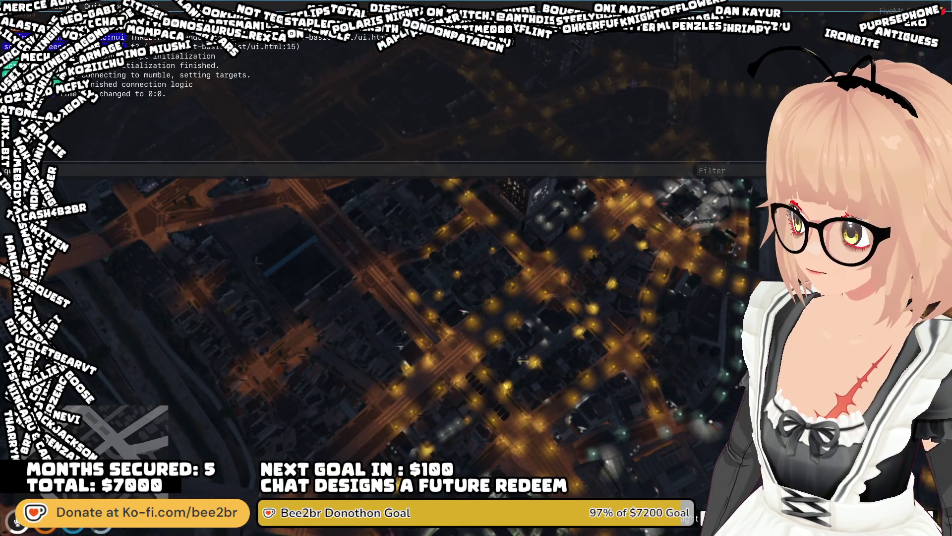
key(Return)
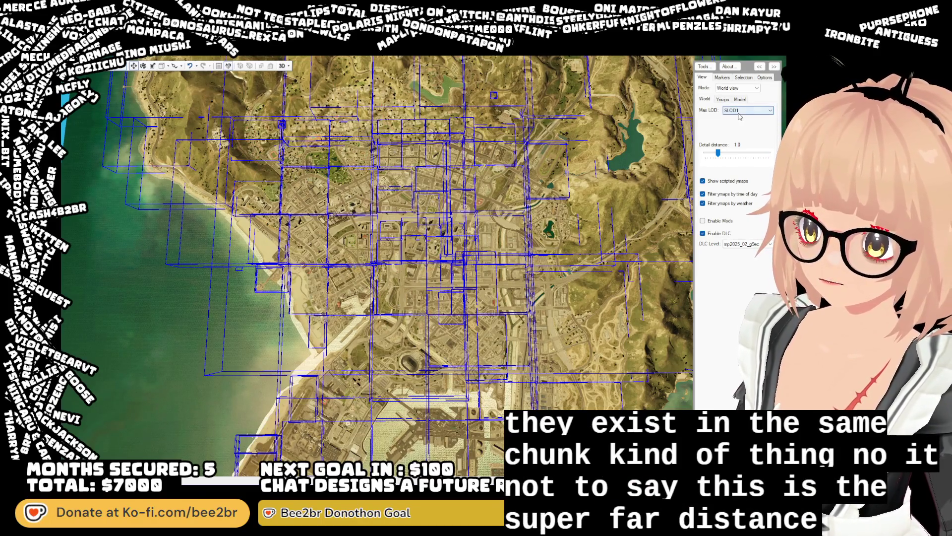
Change the Max LOD dropdown from SLOD1 to ORPHANHD
scroll(745, 119, up, 3)
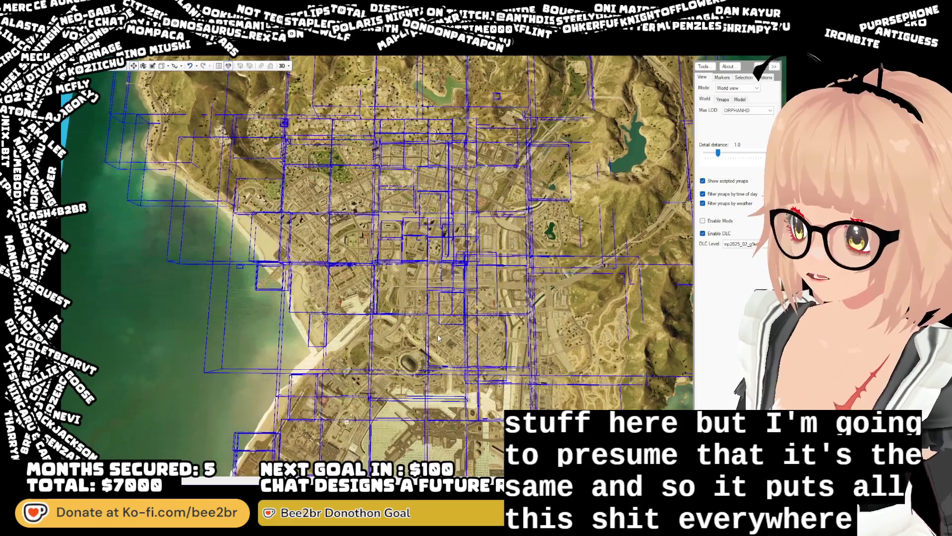
Fly the camera forward and tilt it over downtown's ymap bounding boxes
key(s)
key(w)
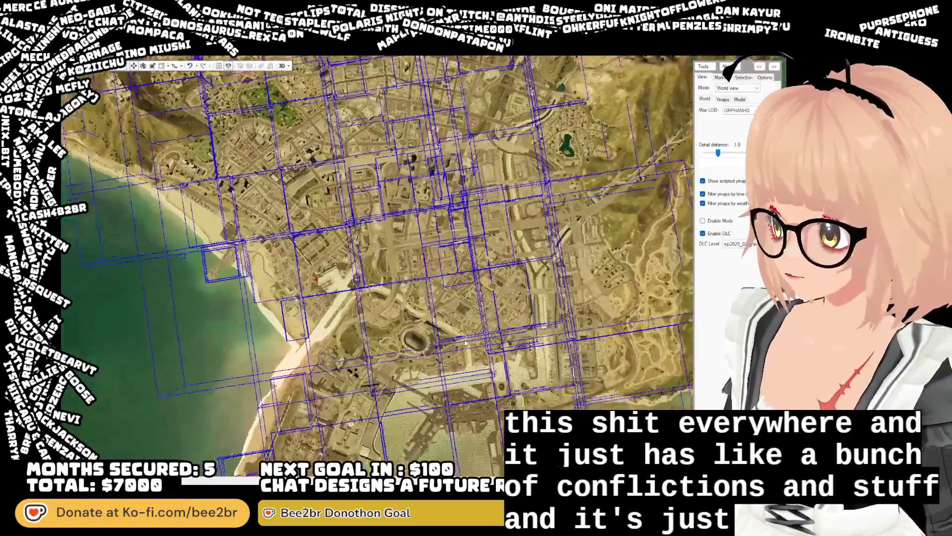
mouse_move(443, 333)
mouse_down()
mouse_move(494, 349)
mouse_move(434, 328)
mouse_up()
key(w)
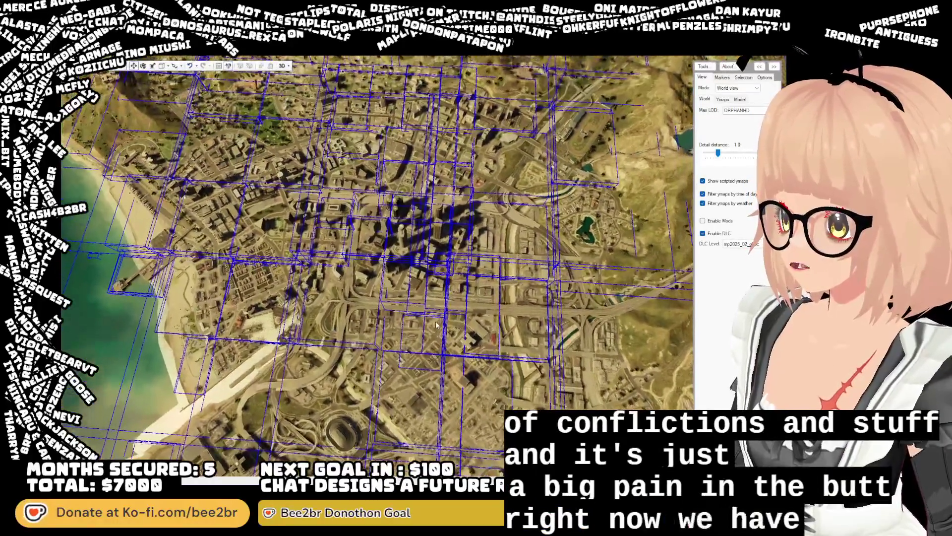
key(w)
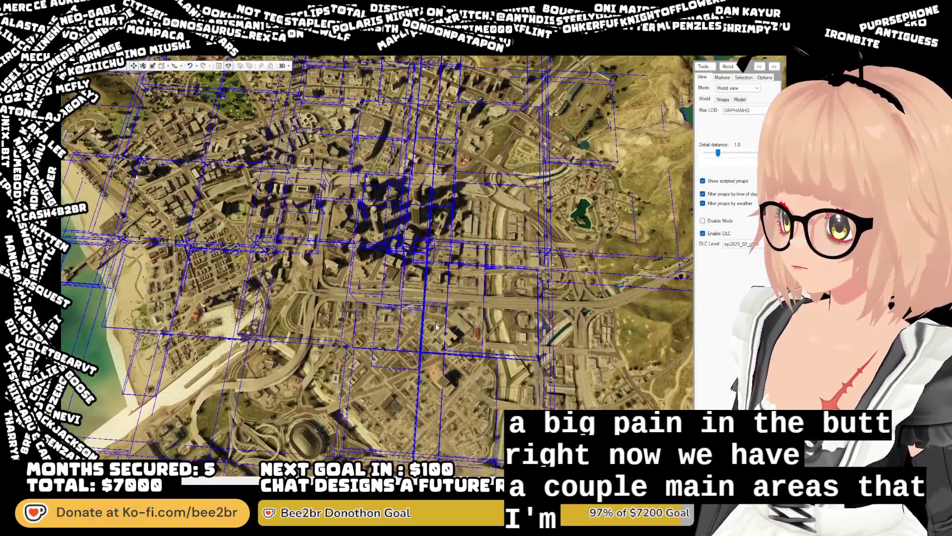
drag(437, 326, 461, 283)
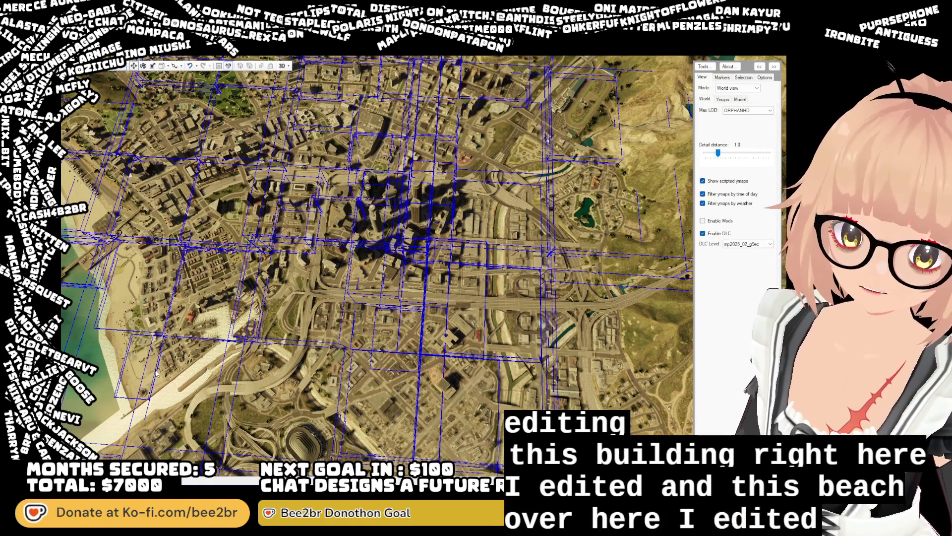
drag(312, 343, 294, 344)
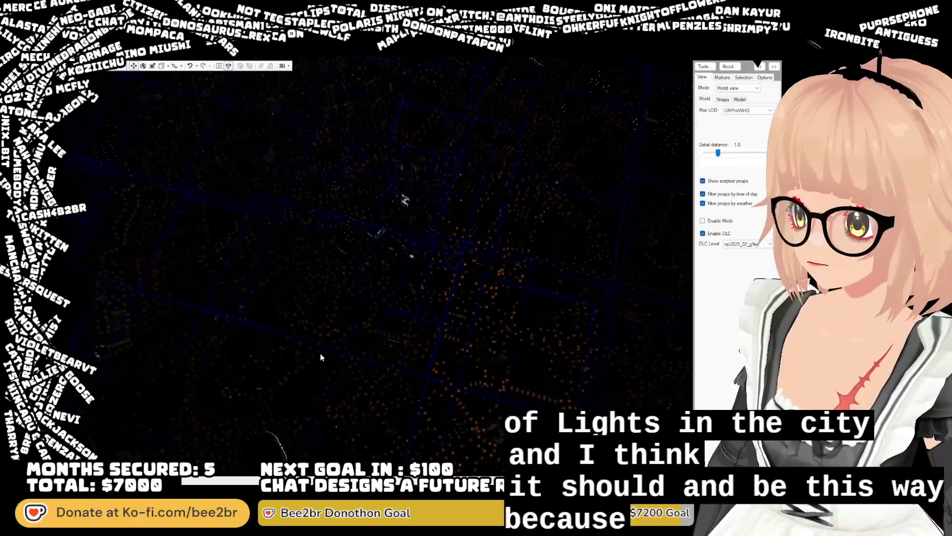
Tilt the night city view to see buildings in perspective, then load into FiveM with the character
mouse_move(355, 356)
mouse_down()
mouse_move(365, 330)
mouse_move(369, 346)
mouse_up()
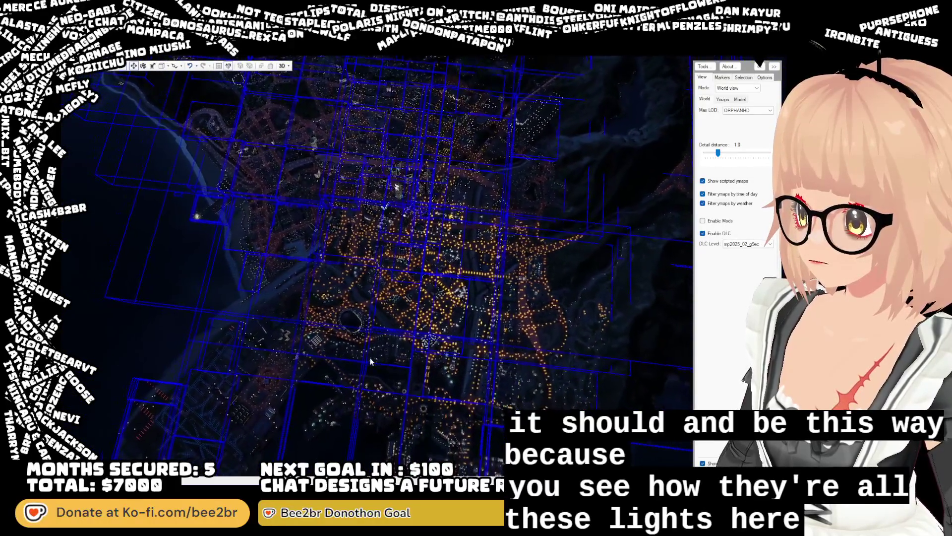
drag(371, 361, 371, 362)
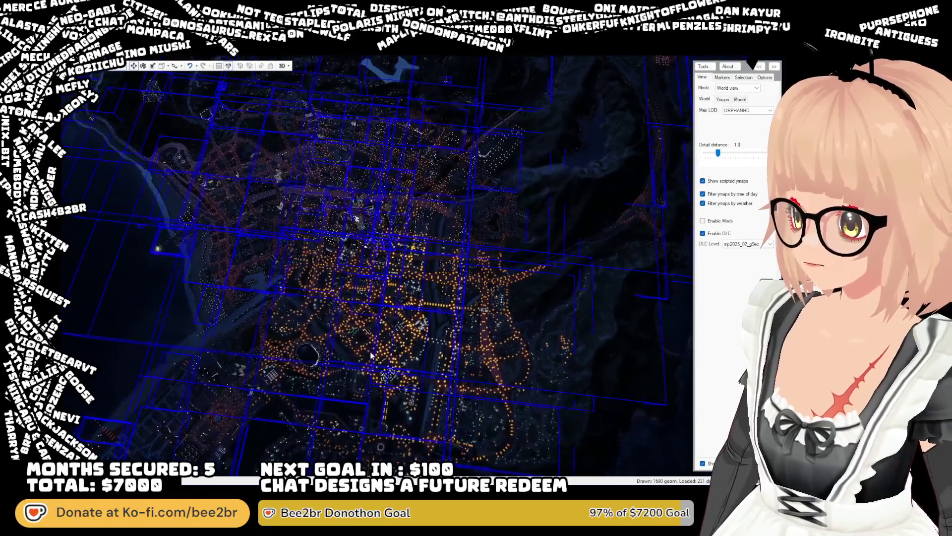
mouse_move(371, 356)
mouse_down()
mouse_move(371, 366)
mouse_move(363, 361)
mouse_move(371, 342)
mouse_move(393, 346)
mouse_move(364, 350)
mouse_move(408, 332)
mouse_move(288, 337)
mouse_move(243, 311)
mouse_move(278, 311)
mouse_move(304, 323)
mouse_move(370, 308)
mouse_up()
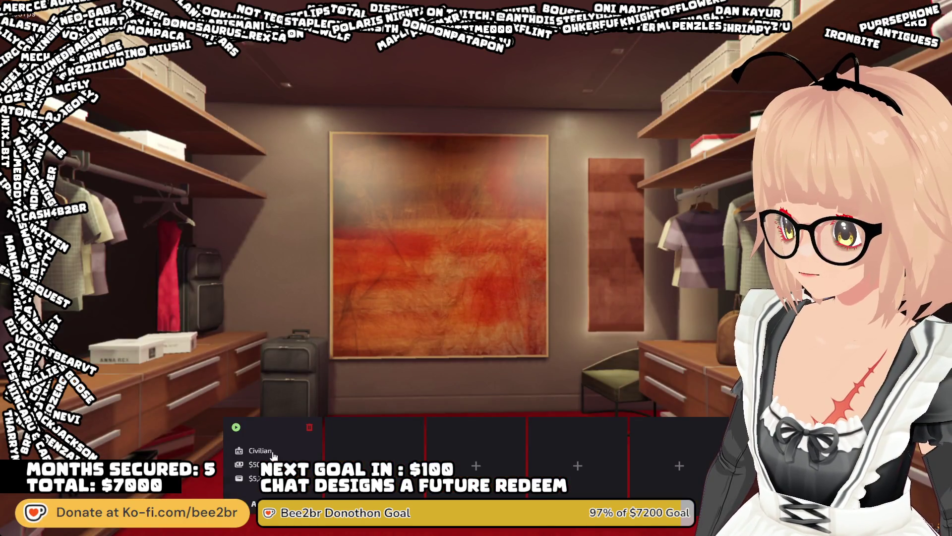
click(236, 426)
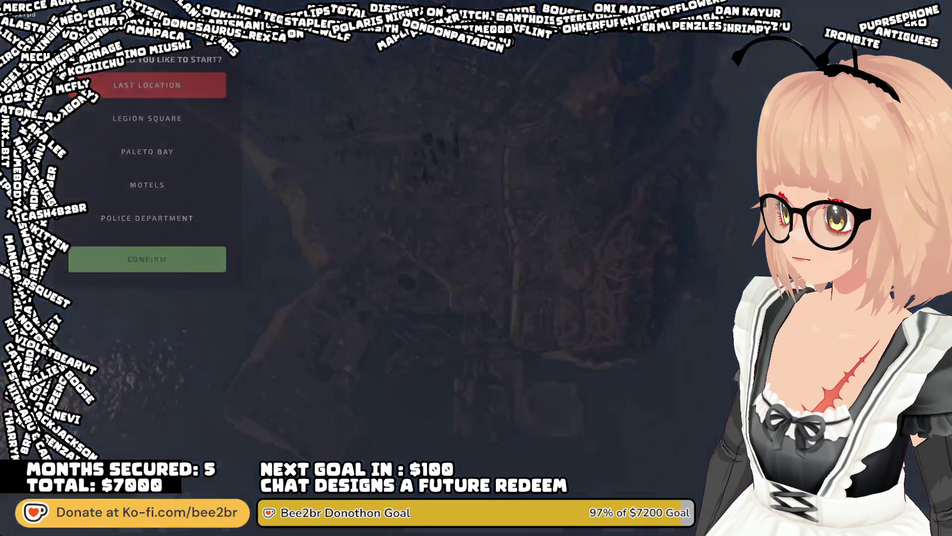
Confirm the spawn location, enable NoClip from the txAdmin menu, and set night with /time
click(148, 273)
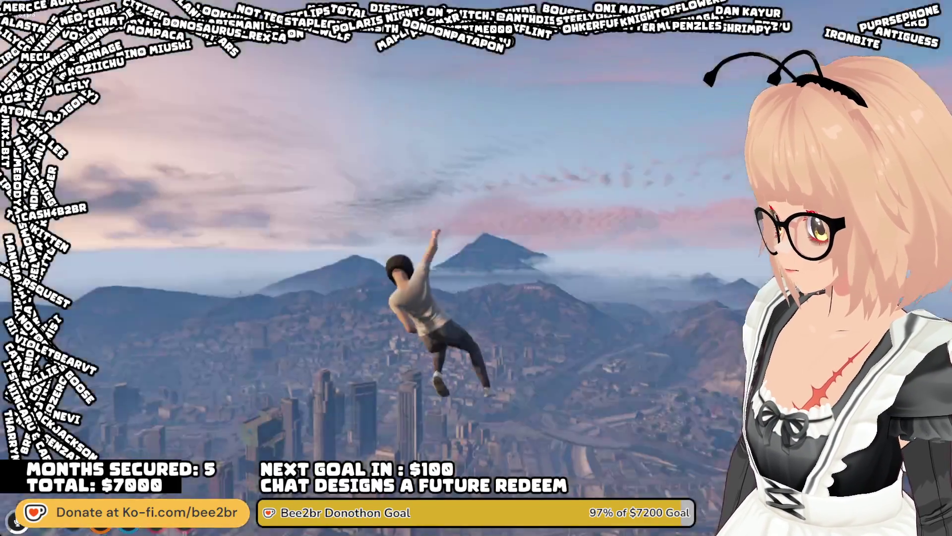
key(F1)
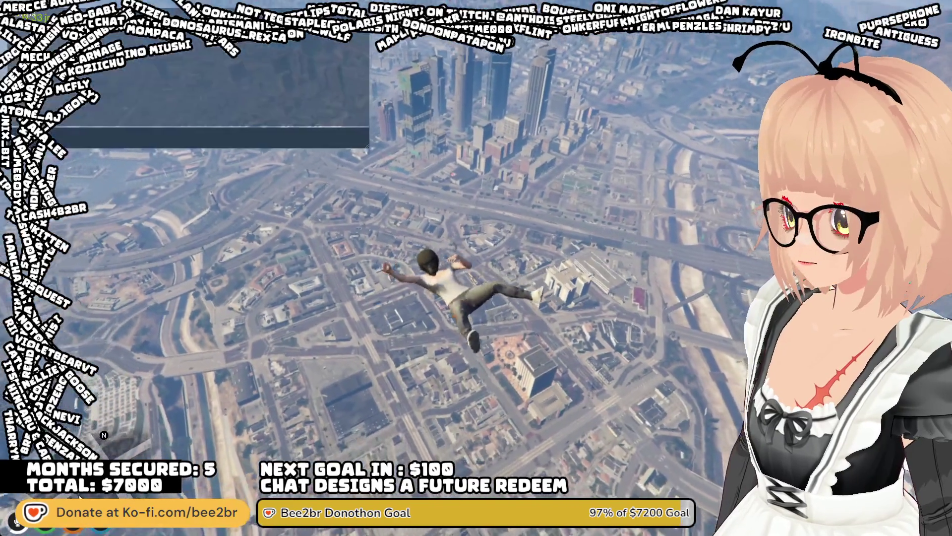
key(Return)
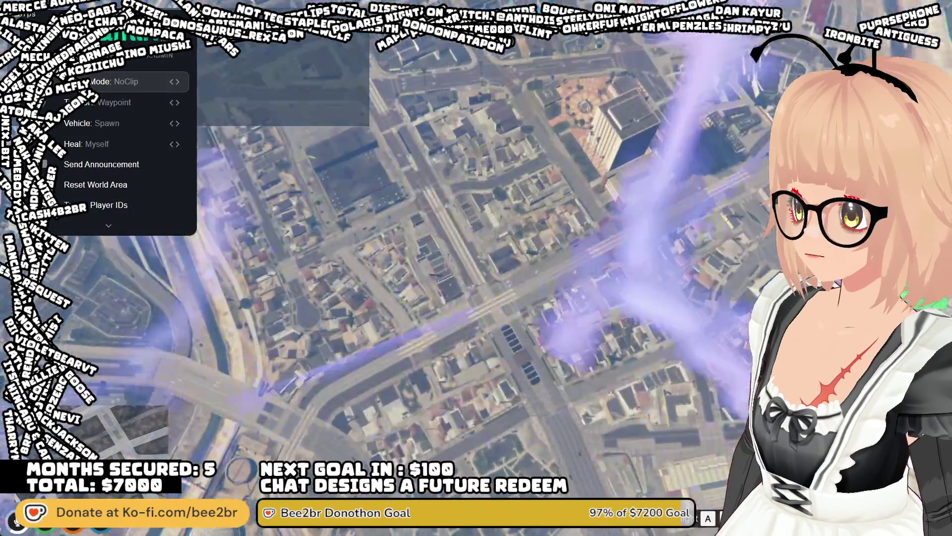
key(Escape)
text(/time)
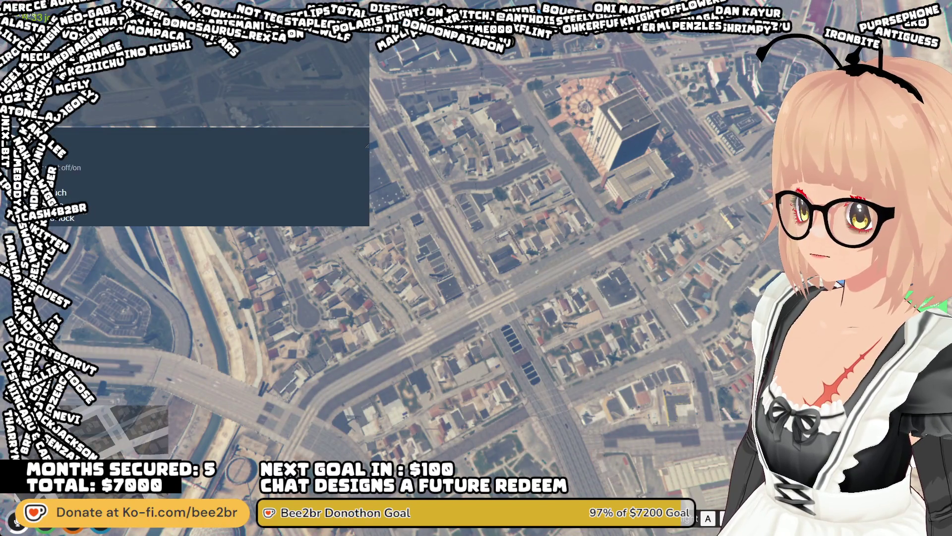
key(Return)
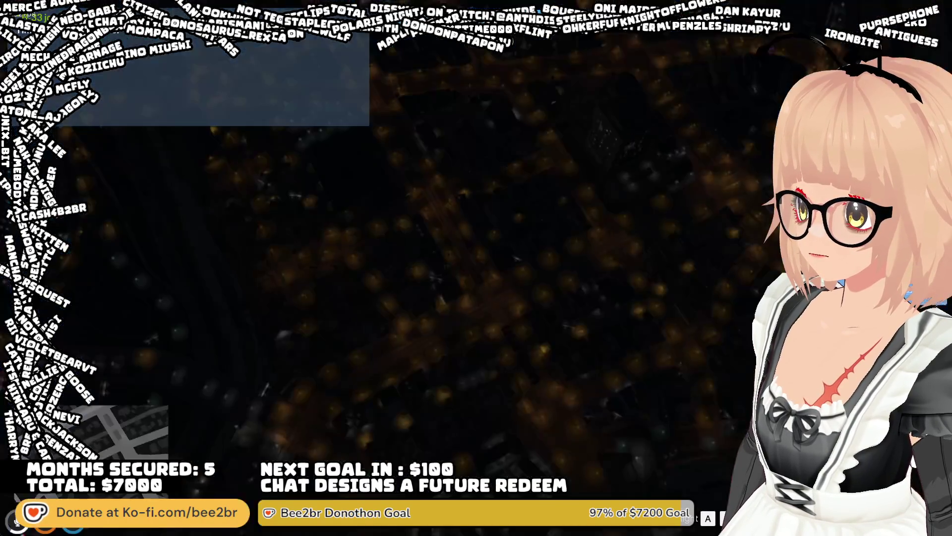
Fly high above Los Santos in noclip to view the city lights at night
key(q)
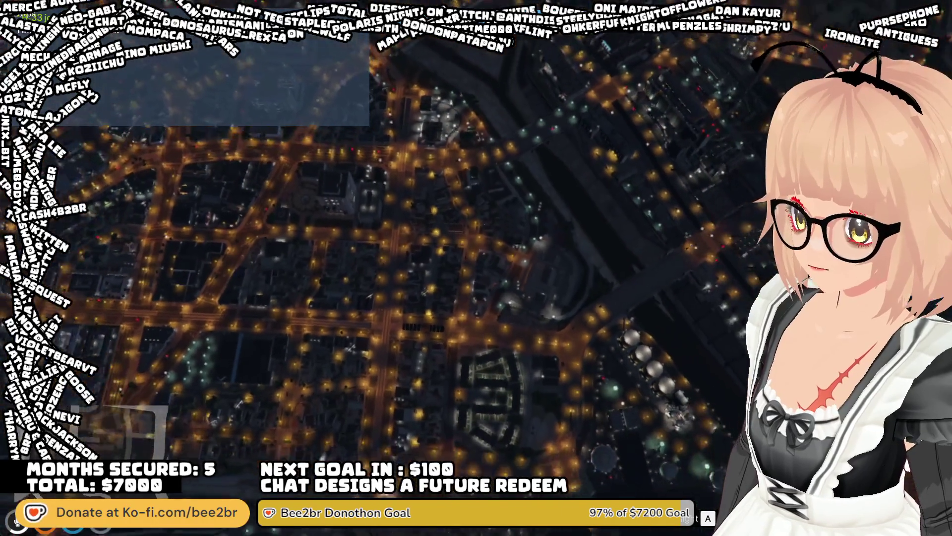
key(q)
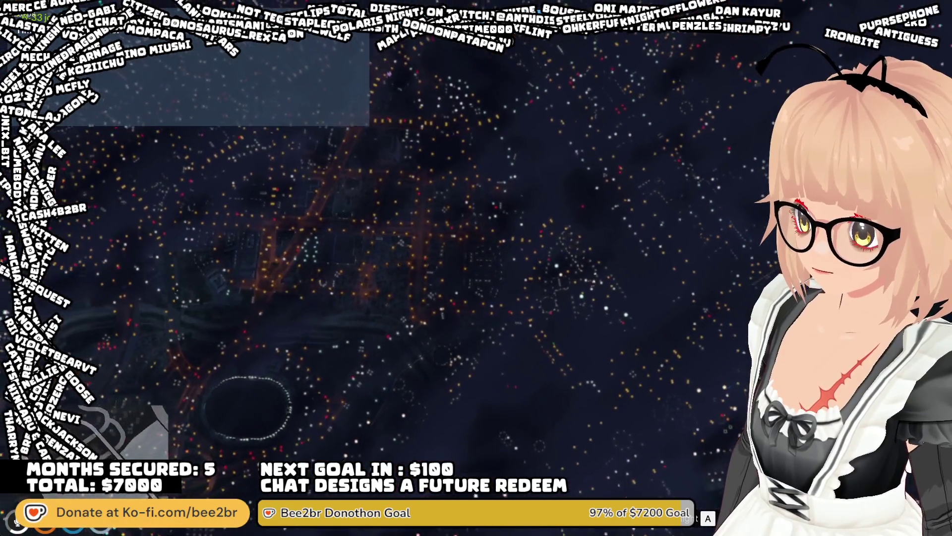
key(q)
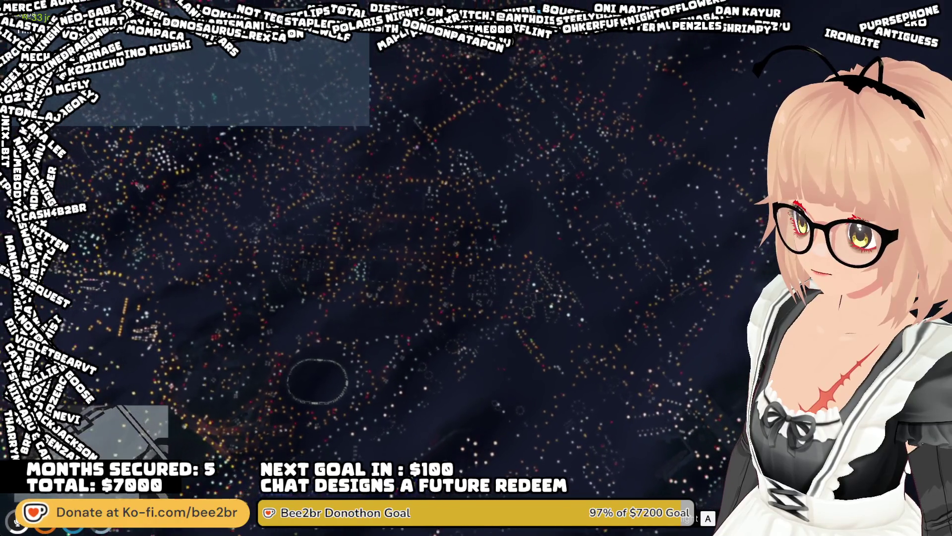
key(e)
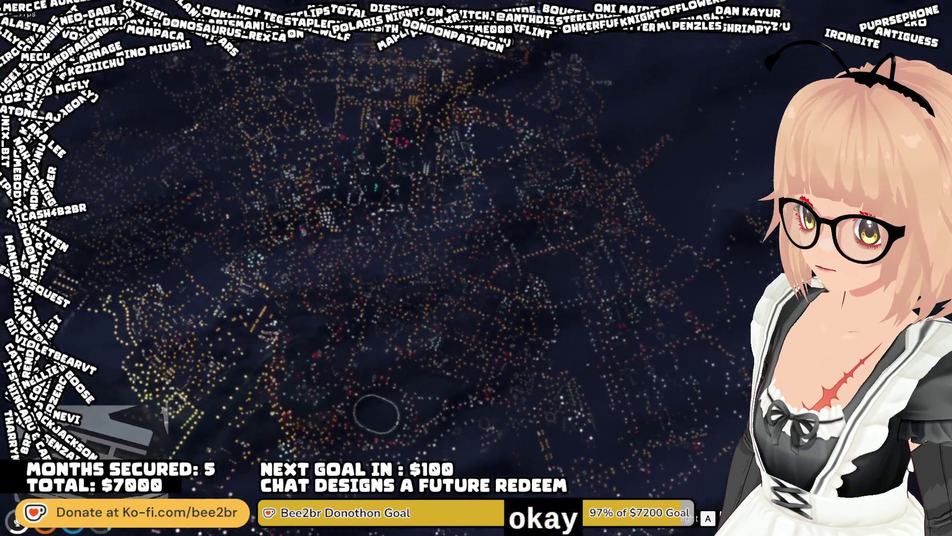
key(q)
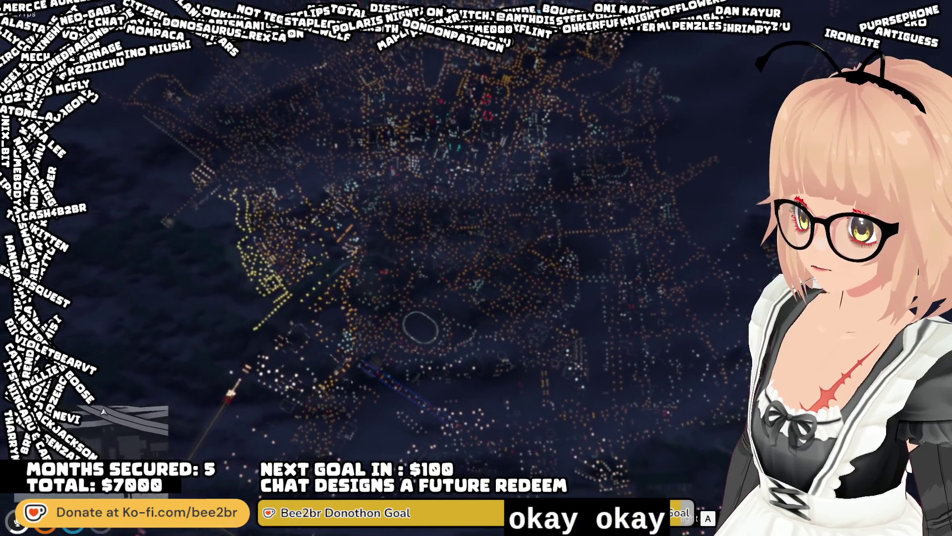
key(e)
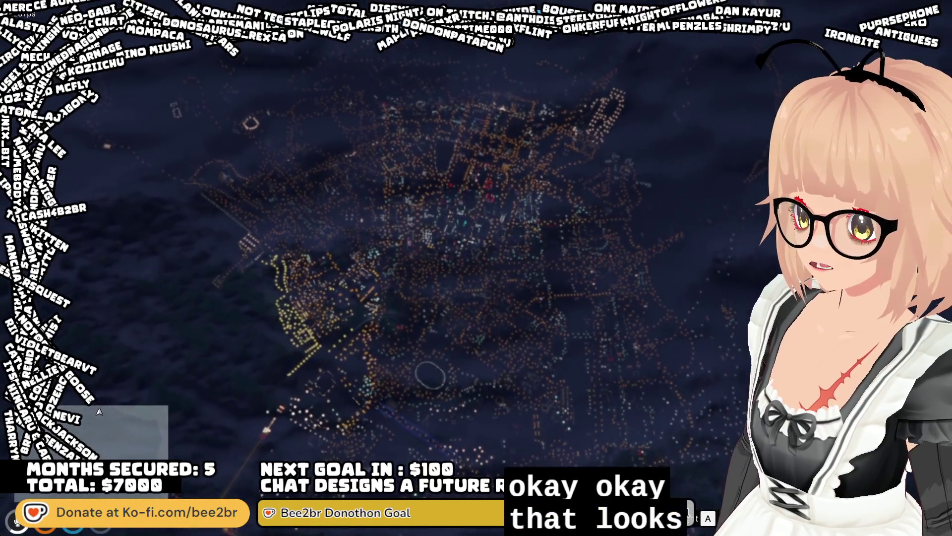
key(q)
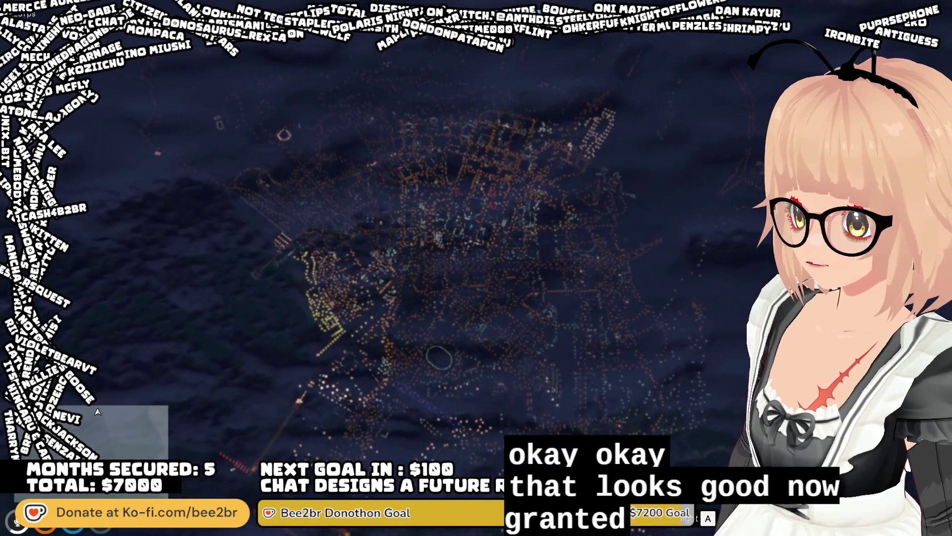
key(q)
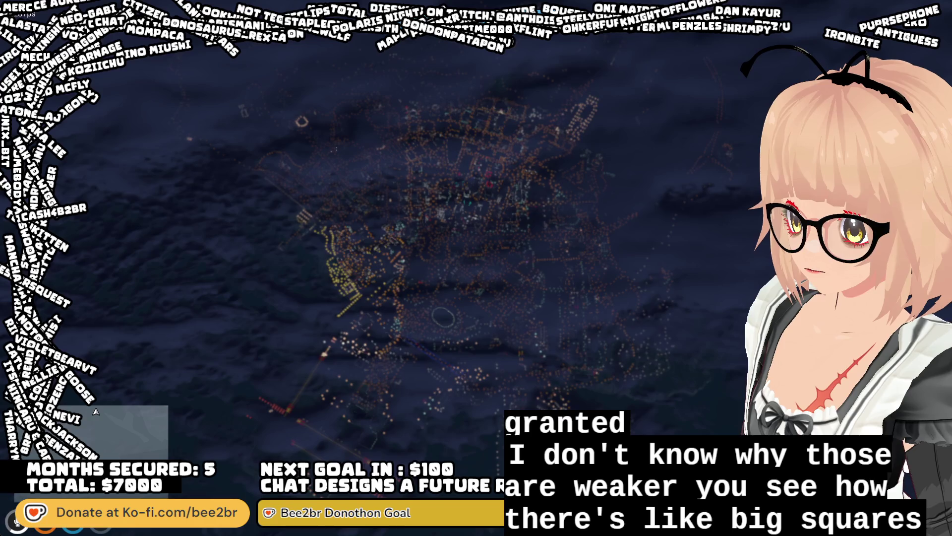
key(w)
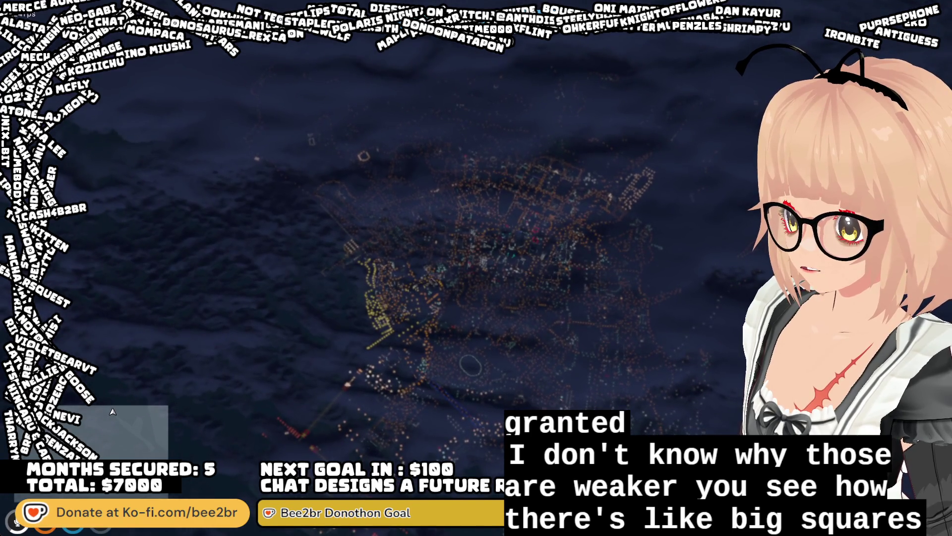
key(w)
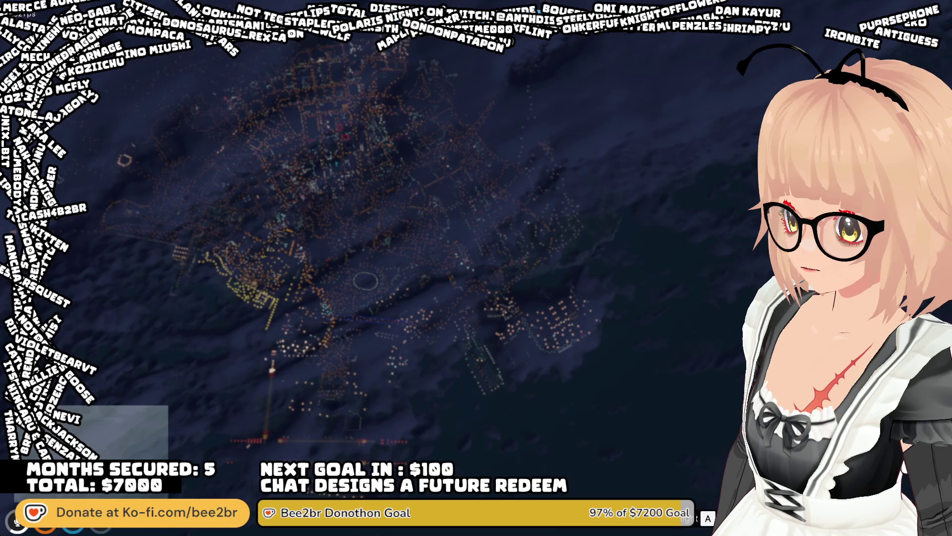
key(w)
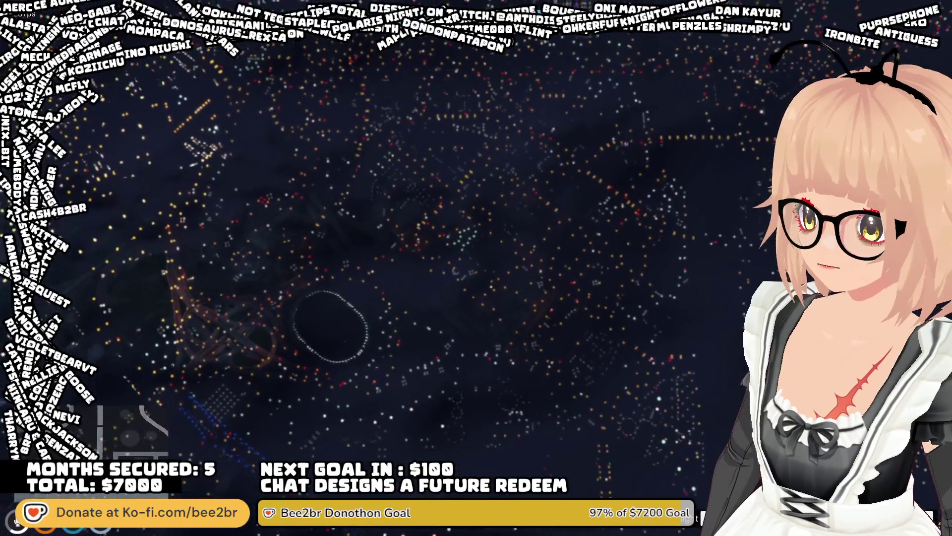
Quit FiveM through the F8 console with quit and return to CodeWalker
key(F8)
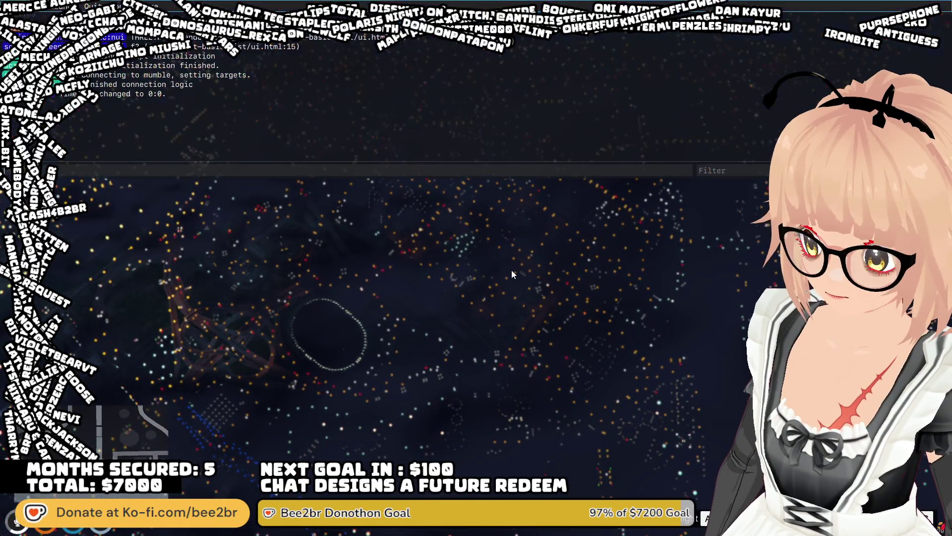
text(q)
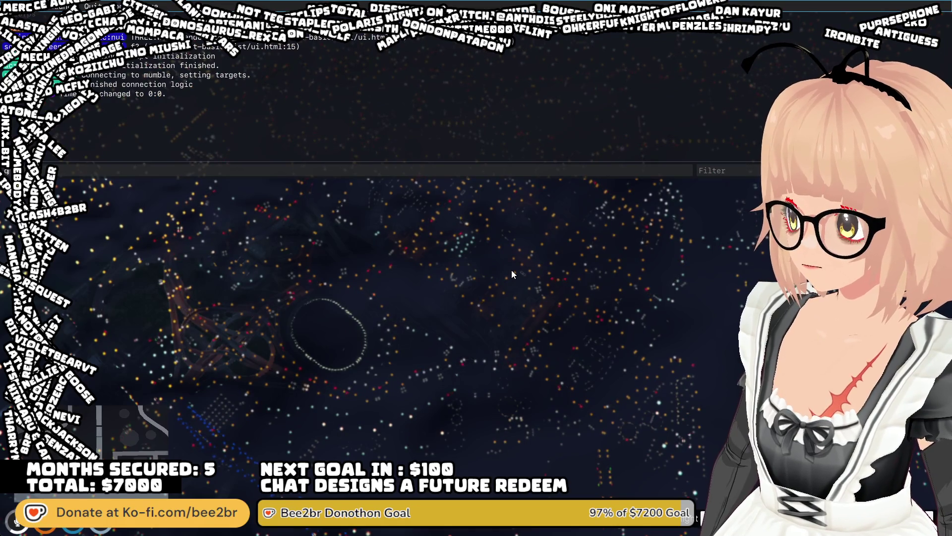
text(uit)
key(Return)
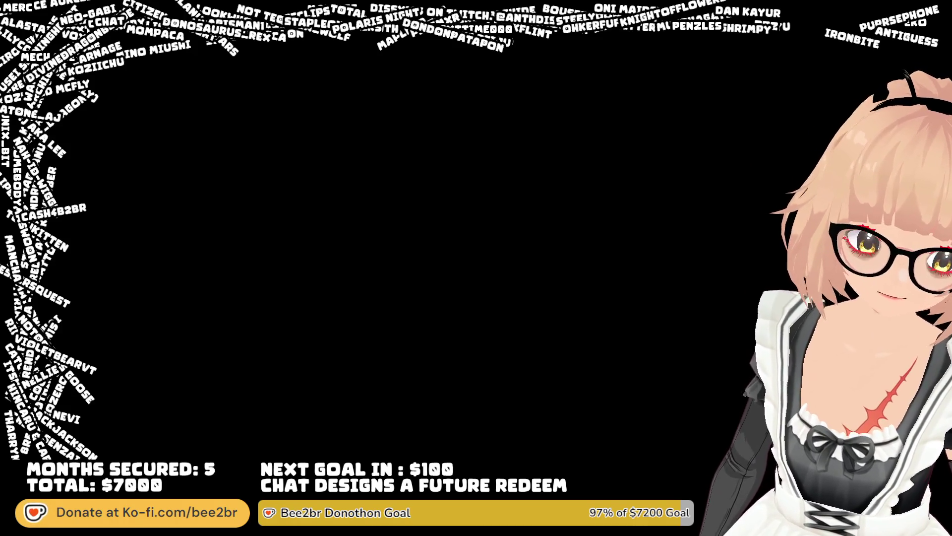
key(alt+Tab)
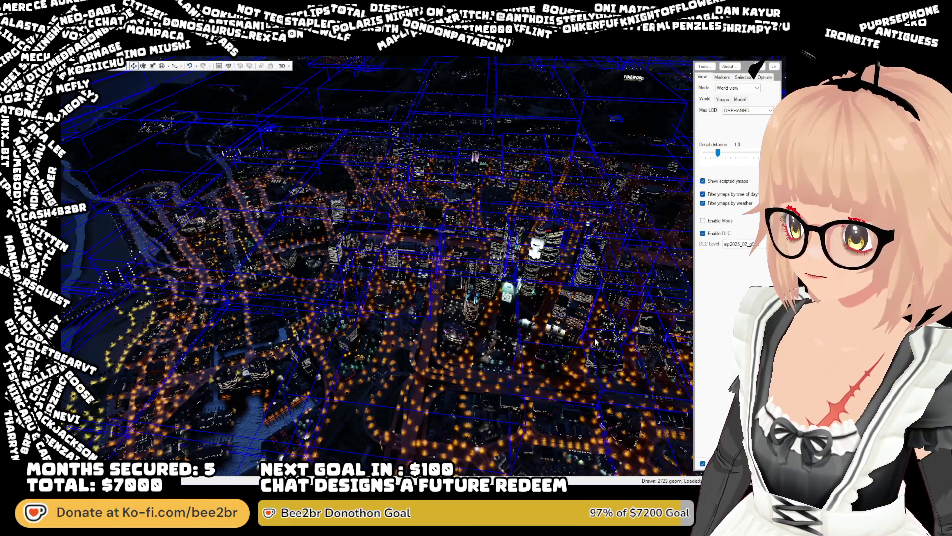
Zoom in and out over the daytime downtown skyscrapers and their ymap bounding boxes
scroll(490, 301, up, 5)
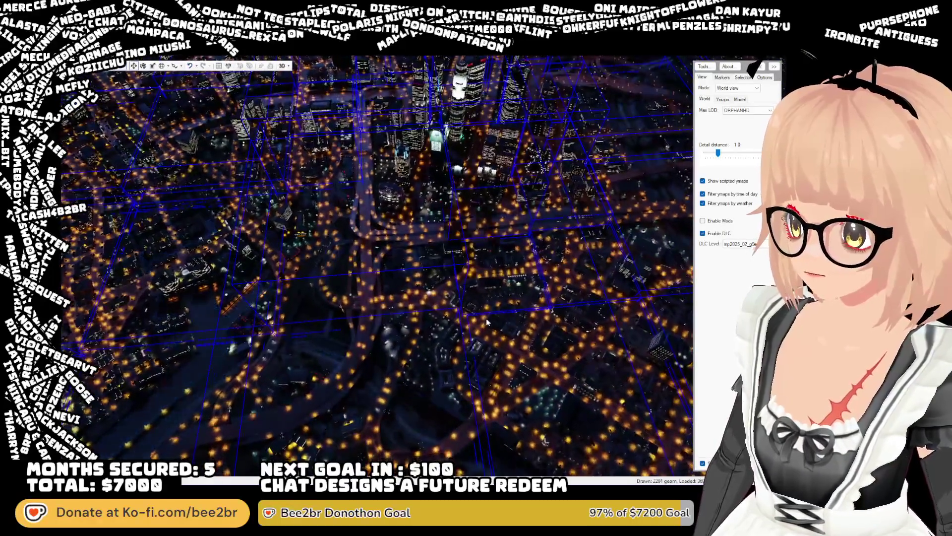
scroll(390, 314, down, 5)
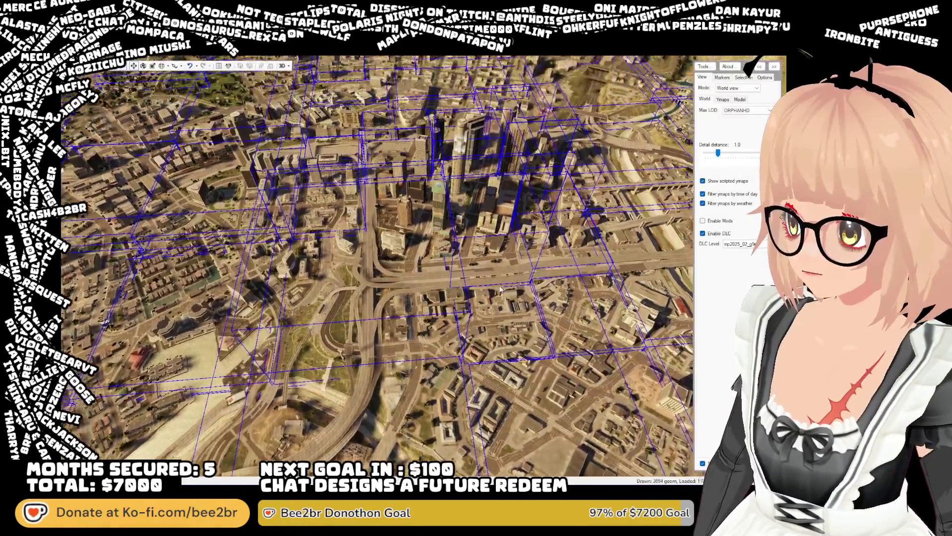
scroll(513, 270, up, 5)
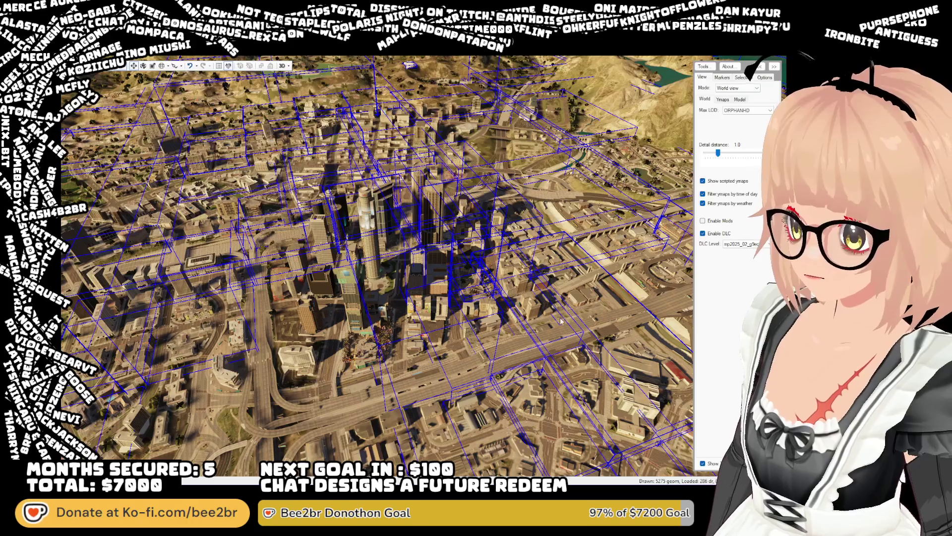
Swing, zoom out and tilt the camera over downtown to view the night-lit city and its blue ymap boxes
drag(515, 276, 290, 320)
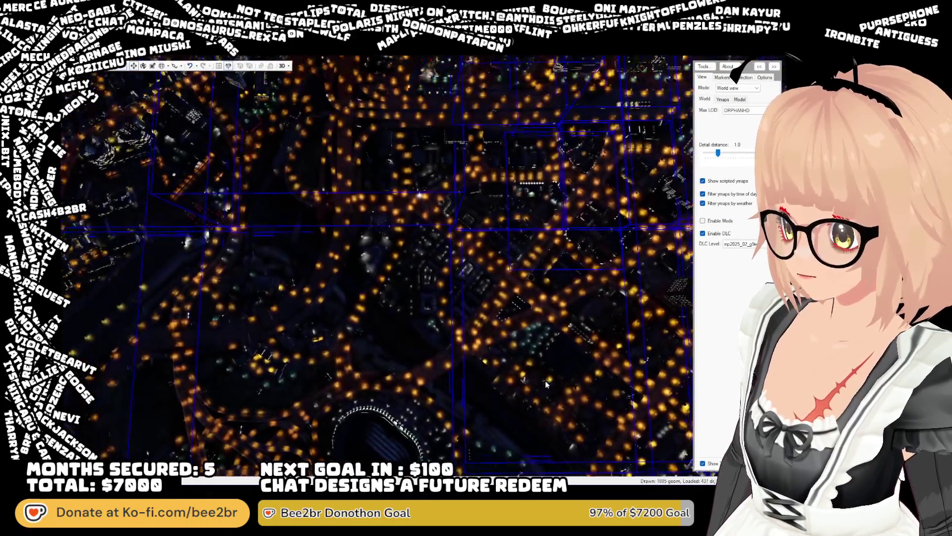
scroll(547, 387, down, 5)
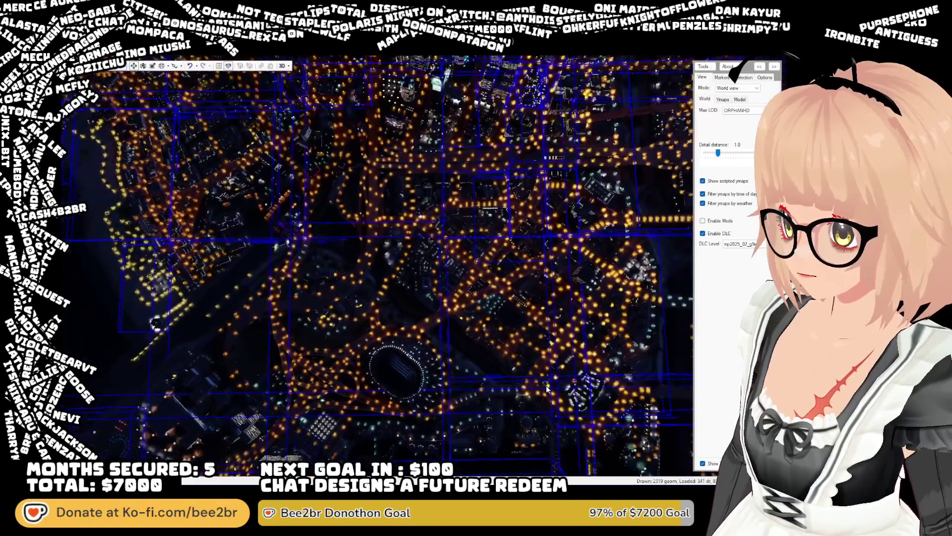
scroll(548, 388, down, 3)
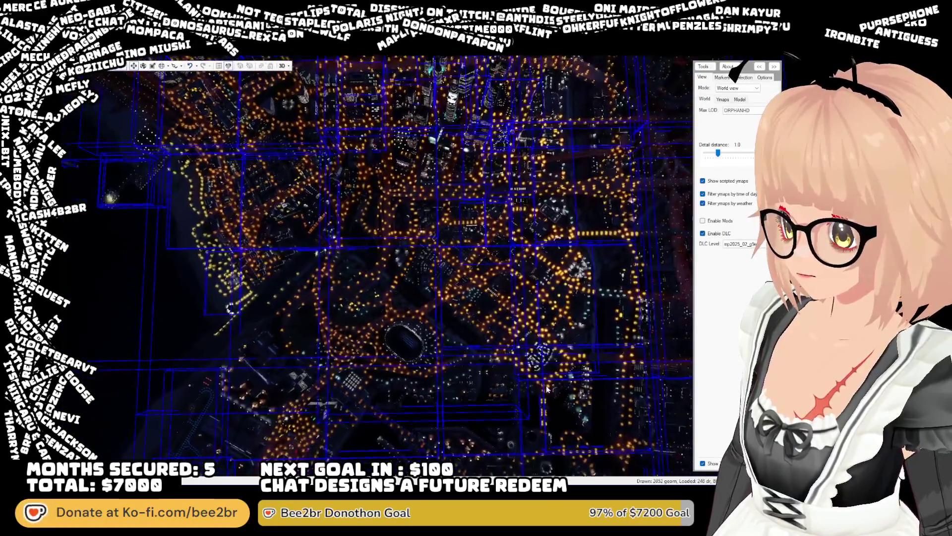
scroll(546, 385, down, 3)
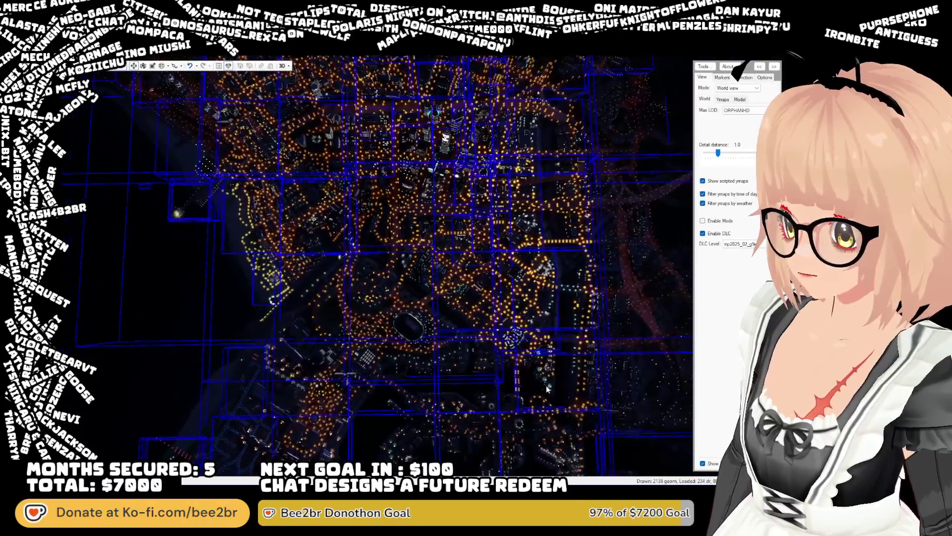
scroll(546, 385, down, 3)
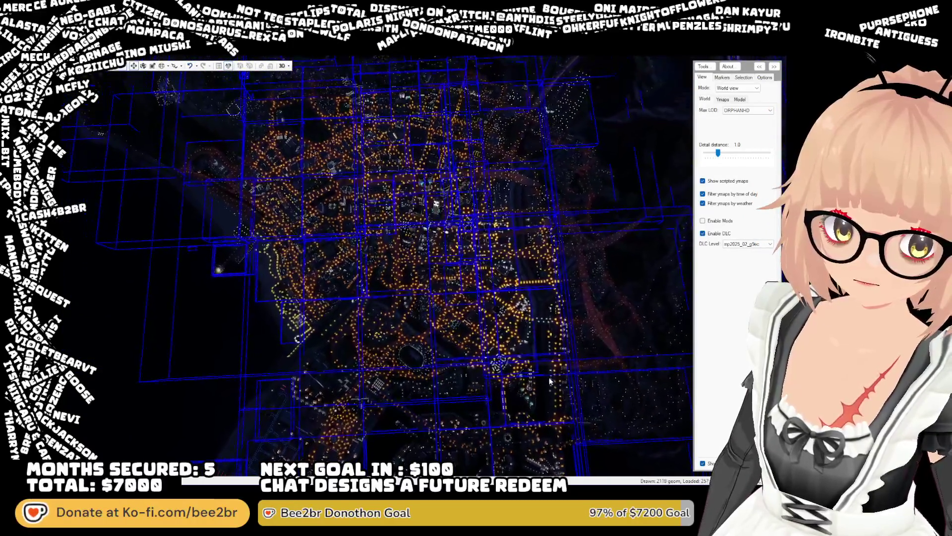
scroll(549, 383, down, 3)
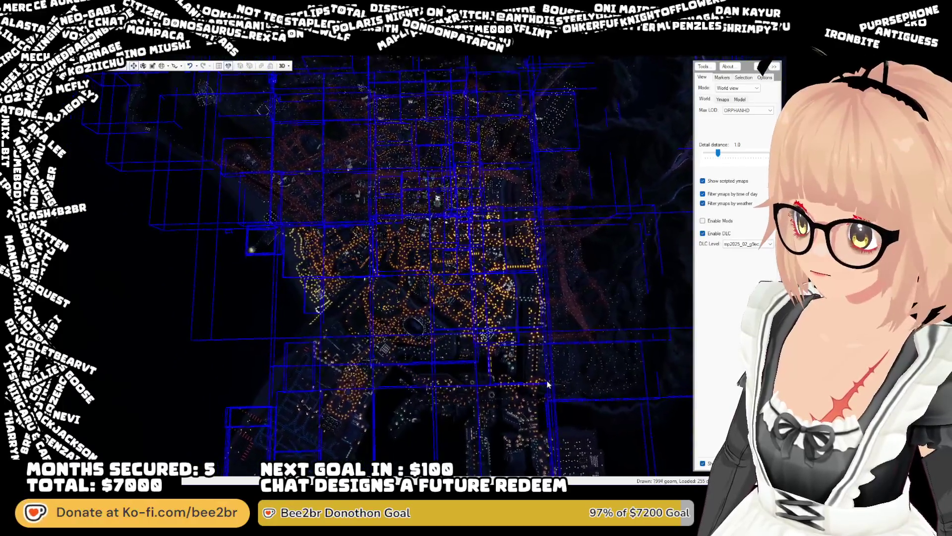
scroll(548, 385, down, 1)
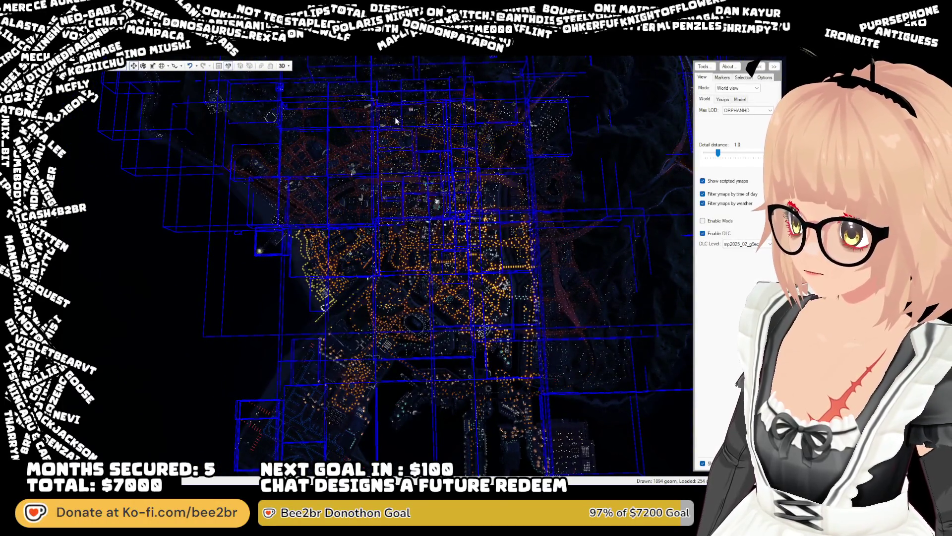
mouse_move(644, 406)
mouse_down()
mouse_move(522, 278)
mouse_move(410, 284)
mouse_move(339, 190)
mouse_move(347, 198)
mouse_move(333, 201)
mouse_up()
drag(428, 225, 431, 220)
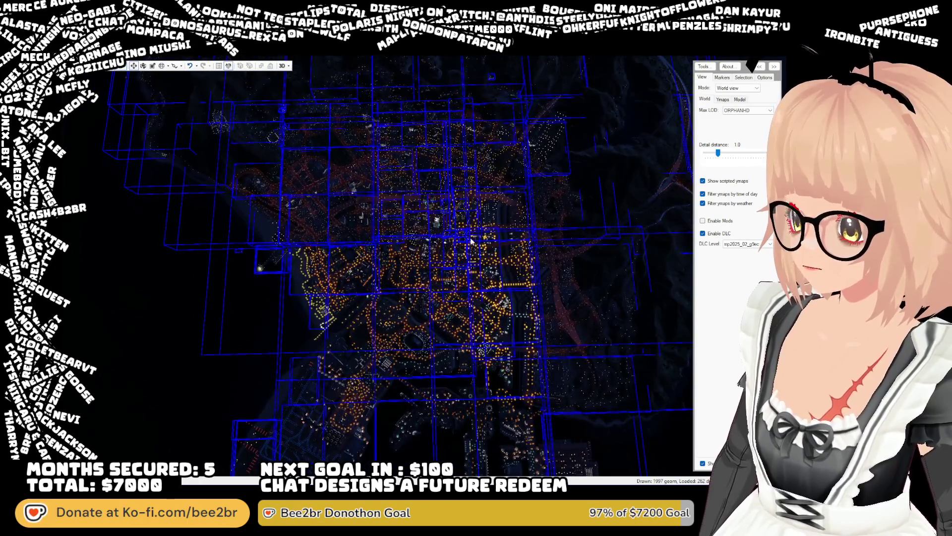